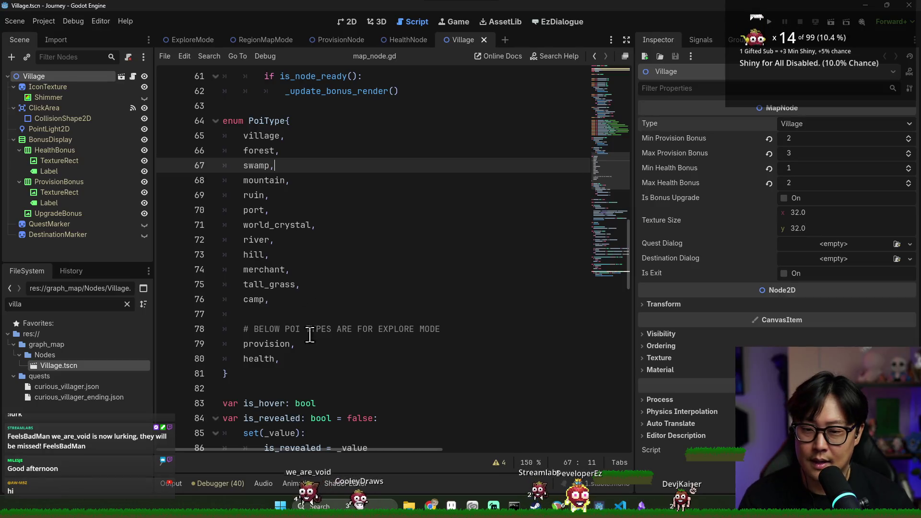
- Review the PoiType enum and its explore-mode comment line in map_node.gd
triple_click(269, 329)
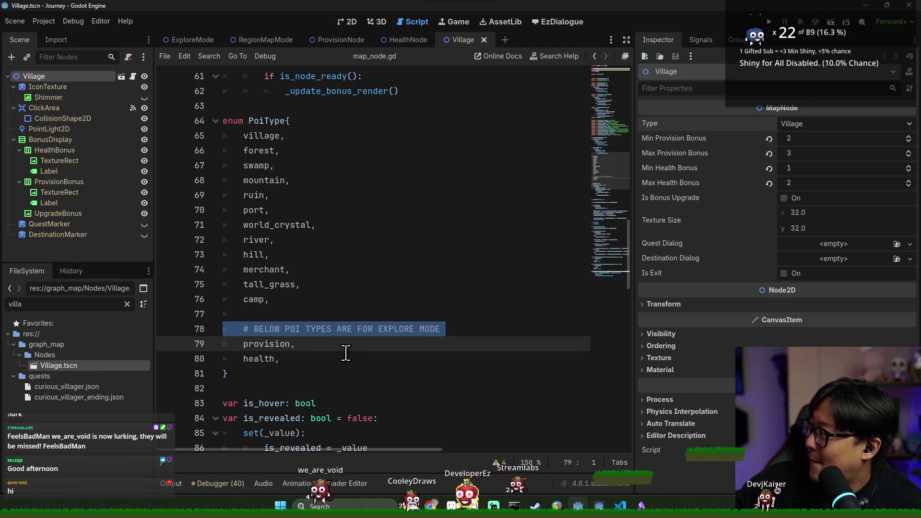
scroll(350, 299, up, 1)
double_click(285, 166)
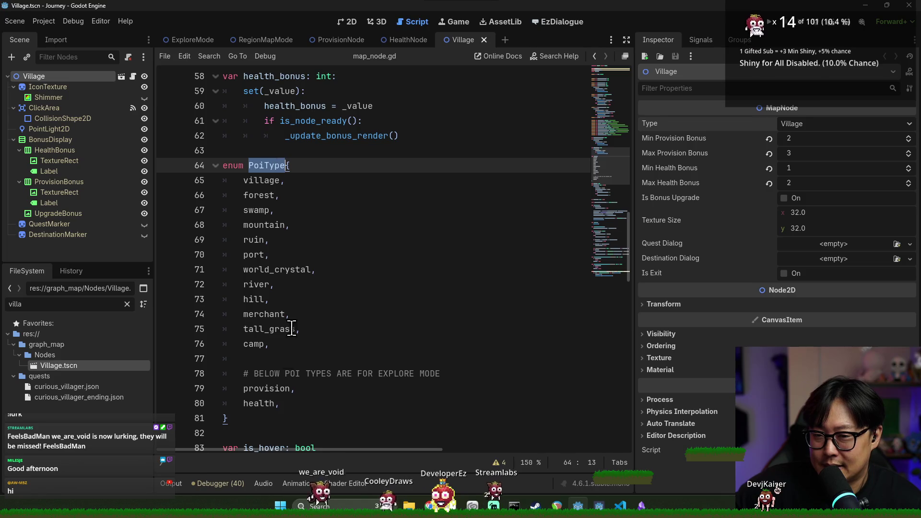
triple_click(258, 374)
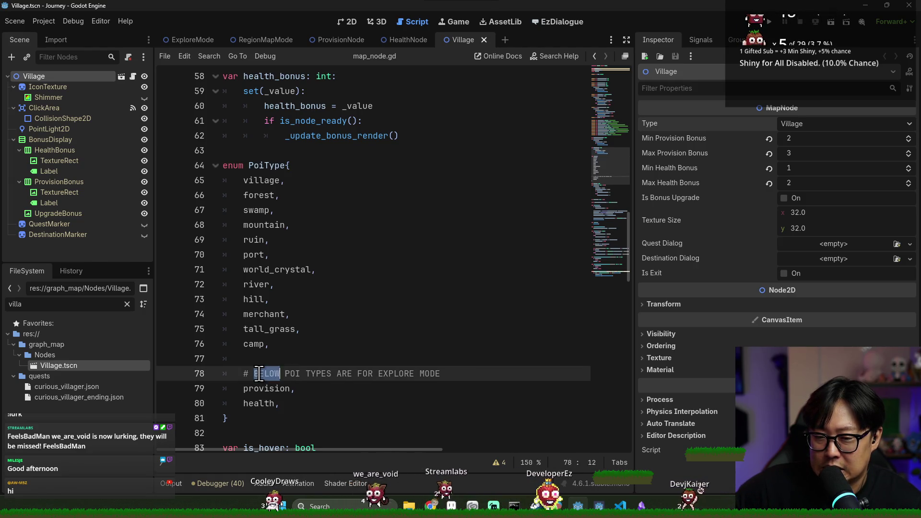
click(256, 358)
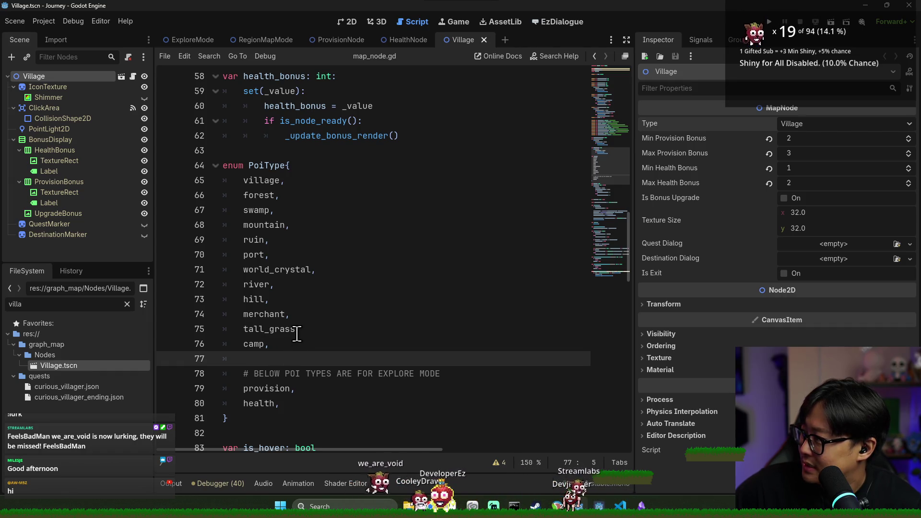
- Check the forest entry of the enum, then close the Village scene
click(412, 317)
click(259, 195)
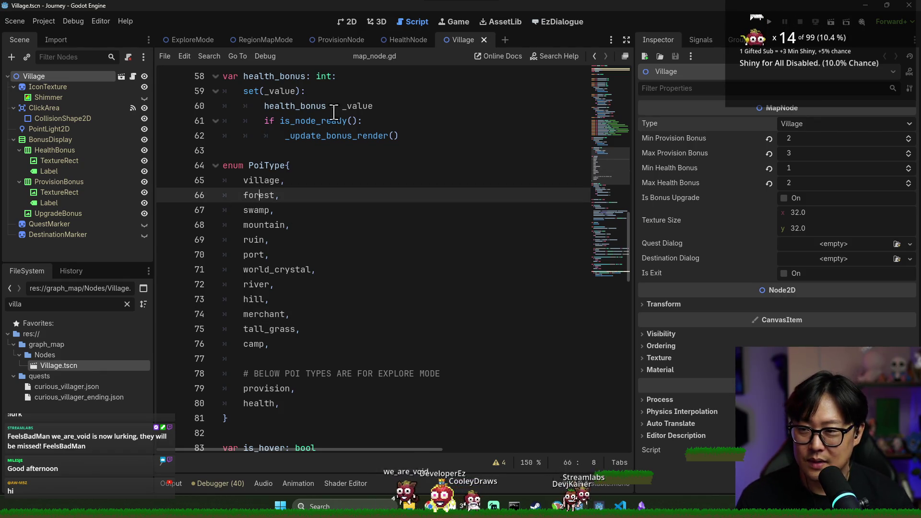
click(483, 40)
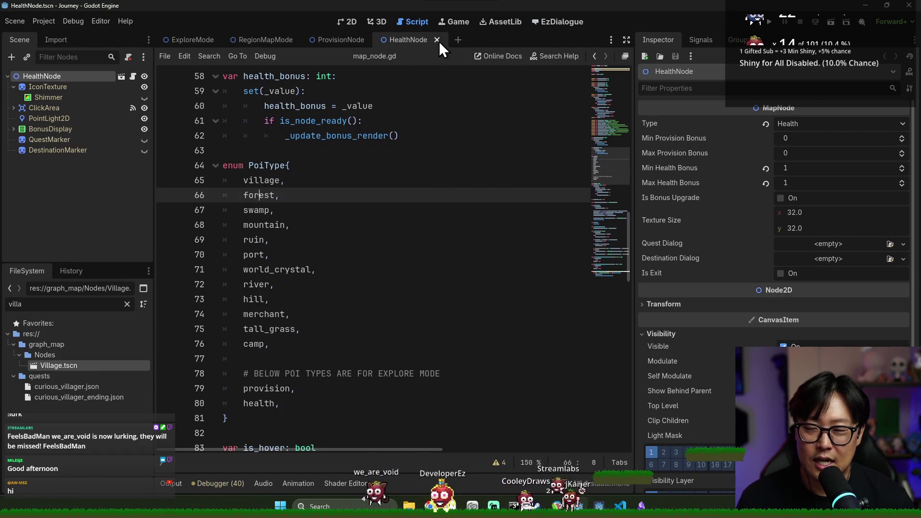
- Close the HealthNode and ProvisionNode scenes, then save the ExploreMode scene
click(437, 40)
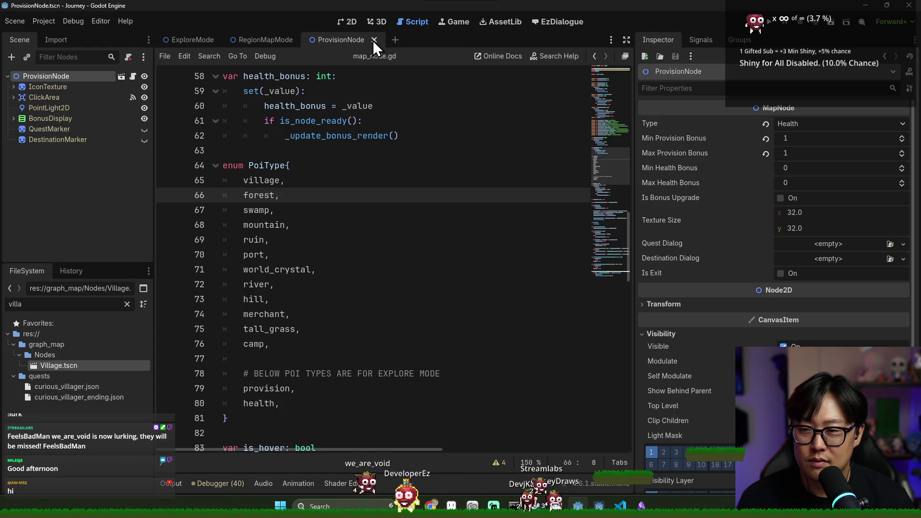
click(374, 40)
key(ctrl+s)
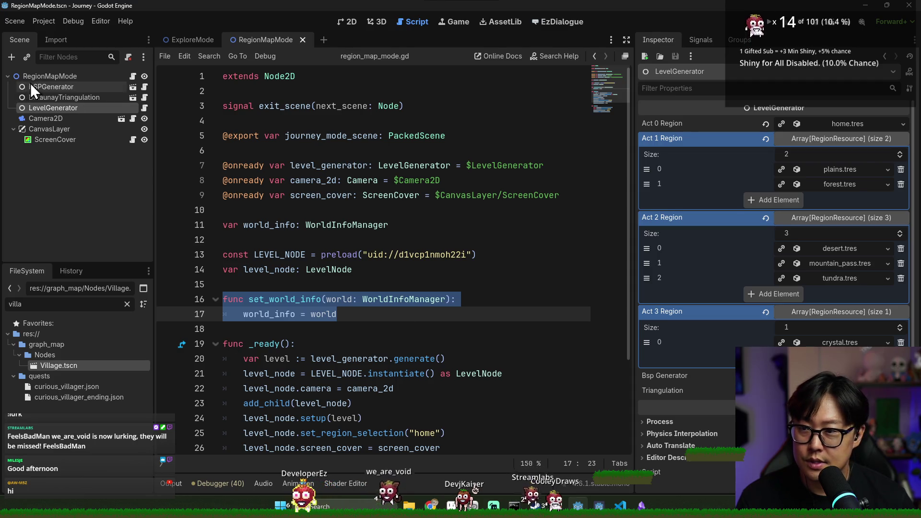
click(182, 41)
key(ctrl+s)
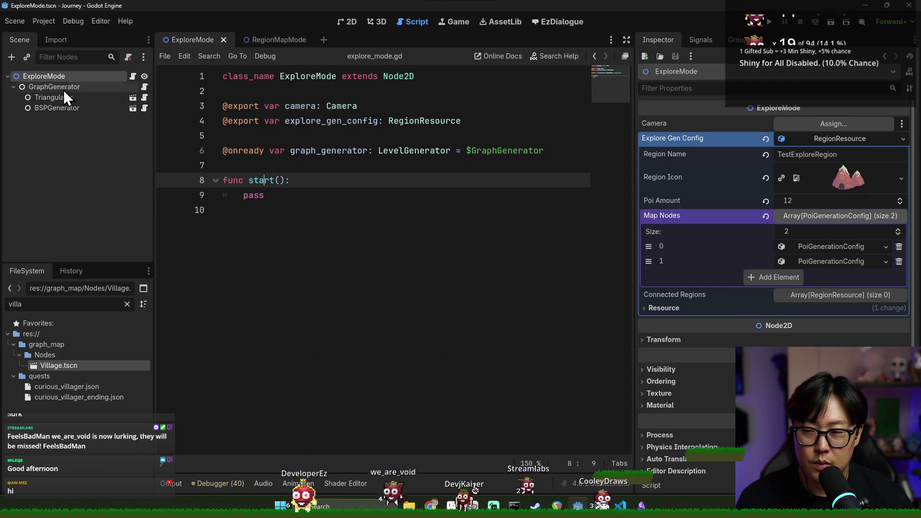
- Inspect the GraphGenerator, Triangulator and BSPGenerator nodes without changing anything
click(63, 89)
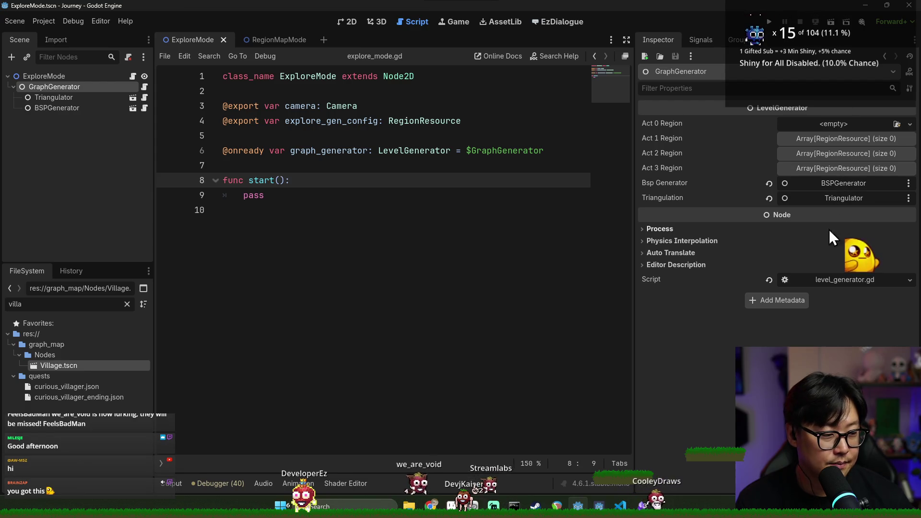
click(825, 183)
click(537, 84)
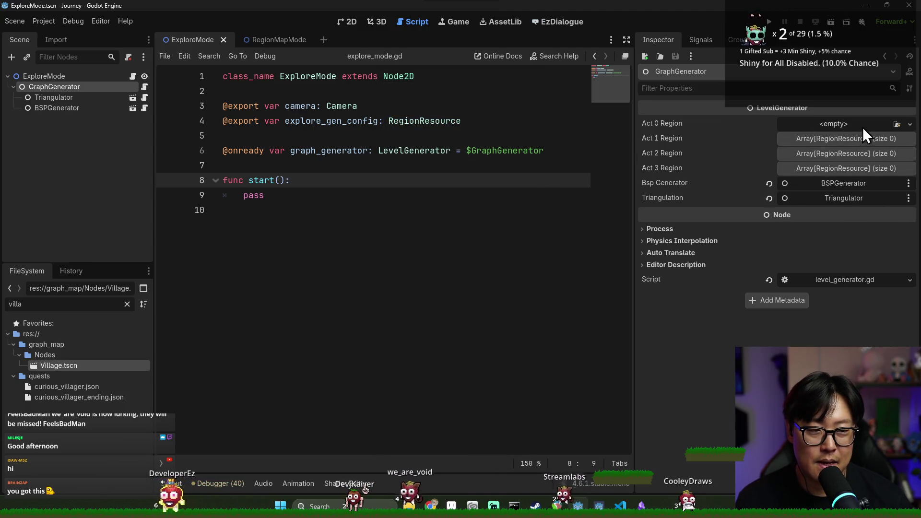
click(67, 97)
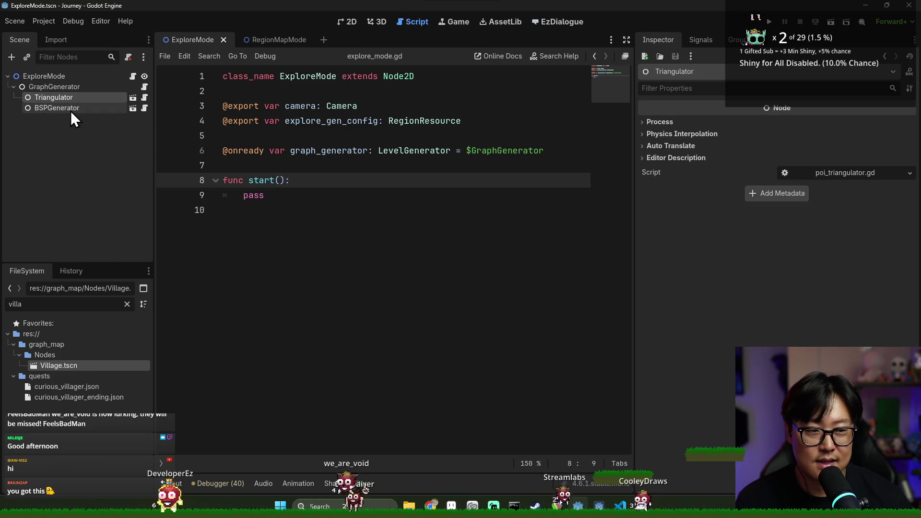
click(71, 107)
- On the ExploreMode node, check entry 0's Poi Type (Village), then clear the Map Nodes entries and save
click(67, 75)
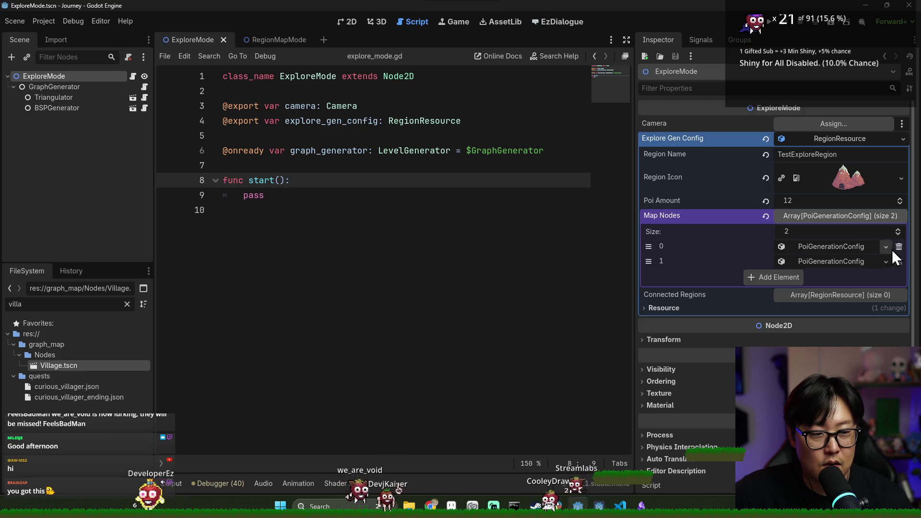
click(855, 249)
click(825, 263)
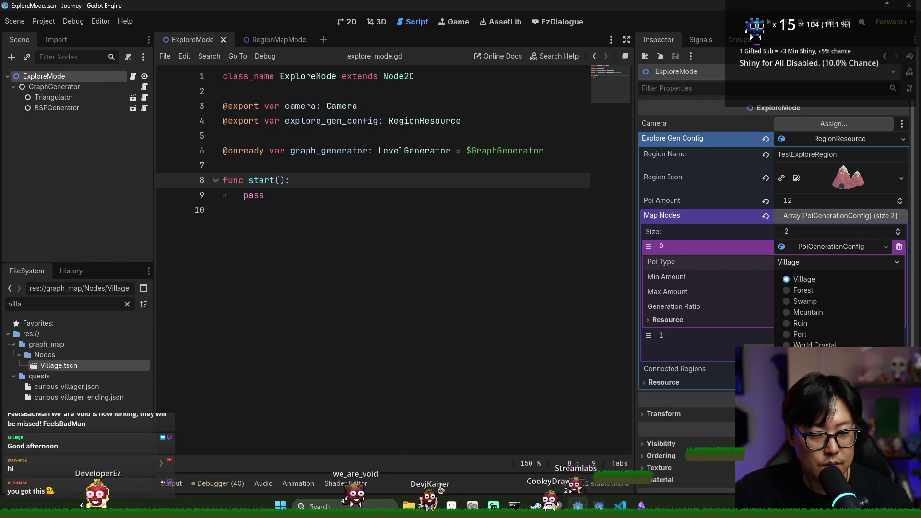
click(795, 266)
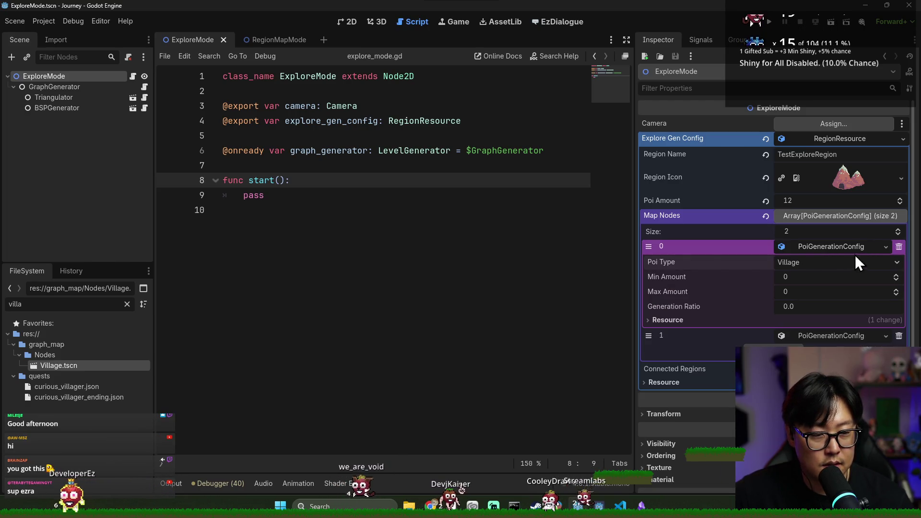
click(898, 247)
key(ctrl+s)
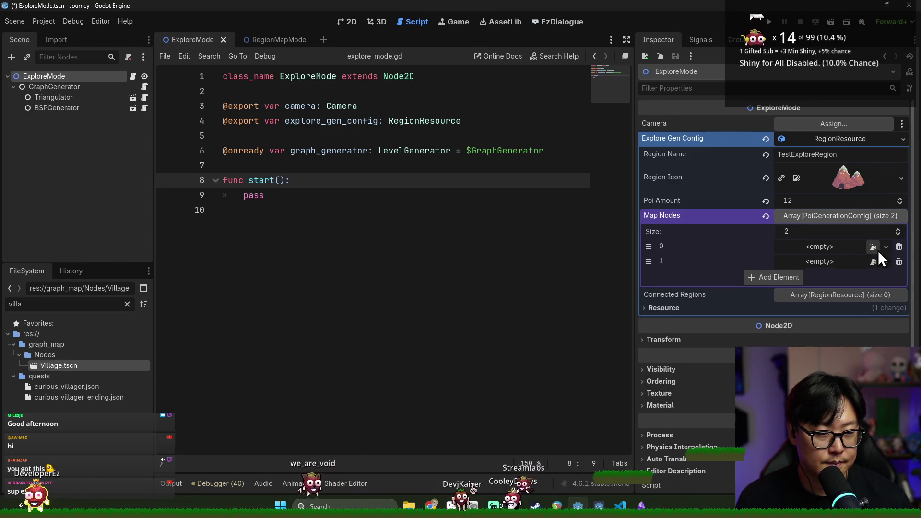
- Create a new PoiGenerationConfig in Map Nodes entry 0 with Poi Type Village, and save
click(886, 247)
click(836, 265)
click(826, 263)
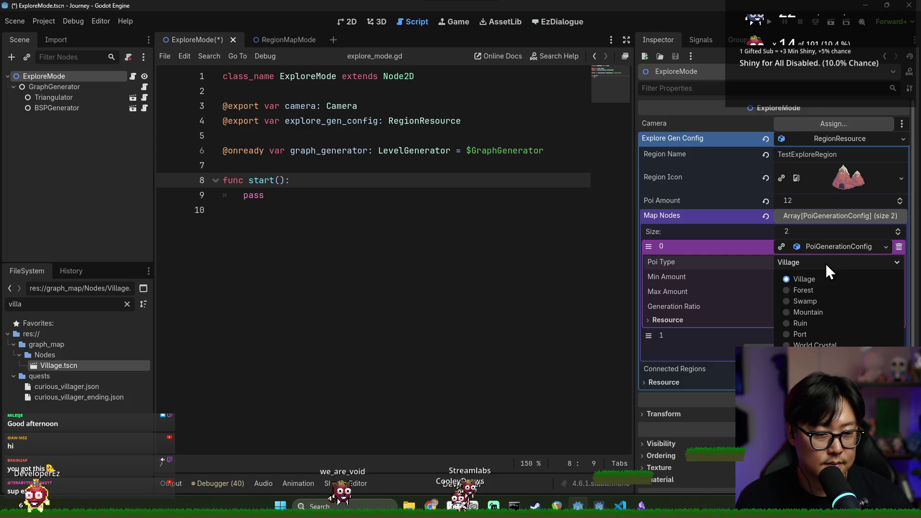
click(804, 279)
click(386, 210)
key(ctrl+s)
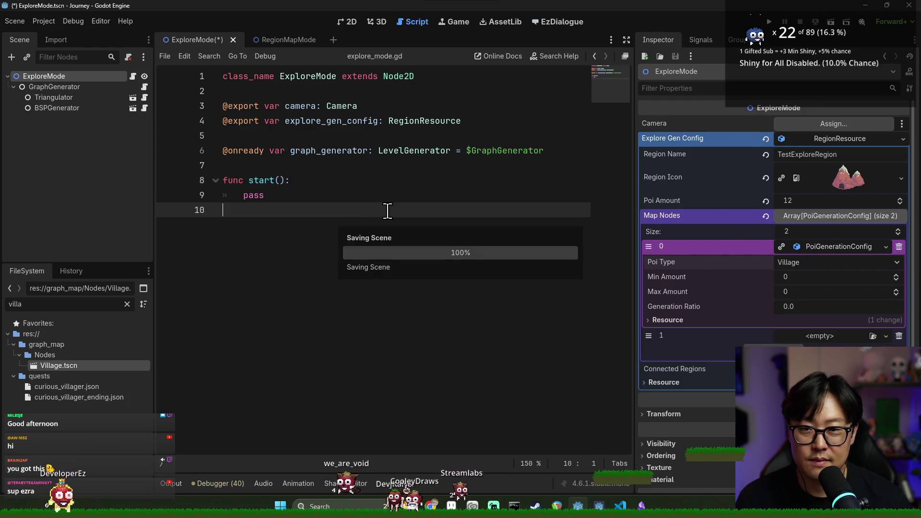
- Recheck that entry 0's Poi Type is still Village, then reselect the ExploreMode node
click(838, 246)
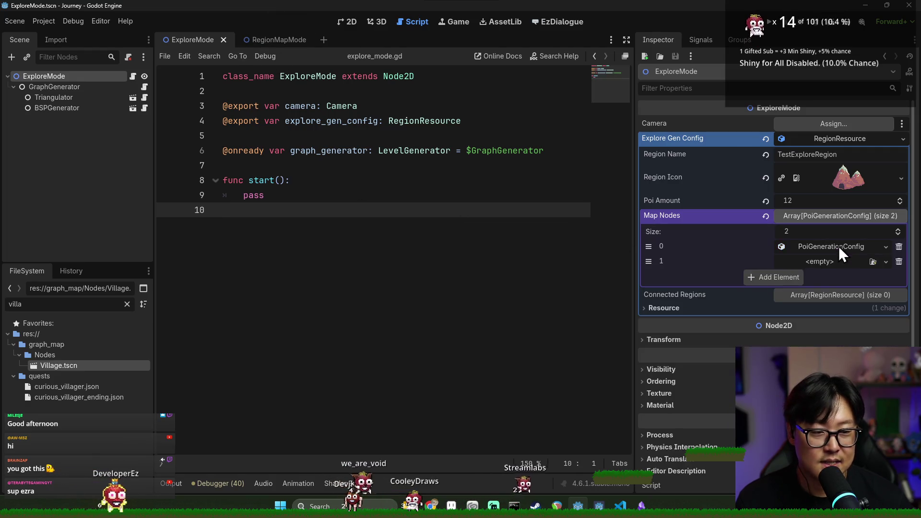
click(818, 247)
click(809, 263)
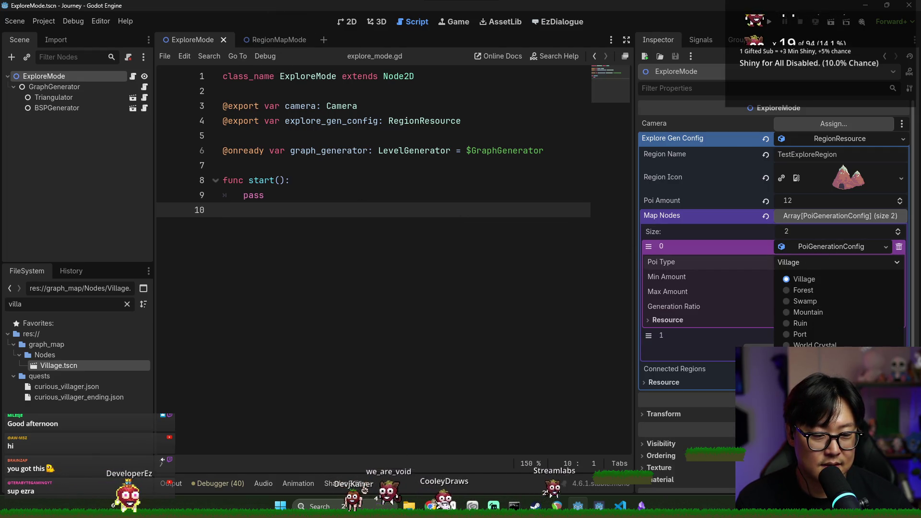
click(799, 265)
click(441, 166)
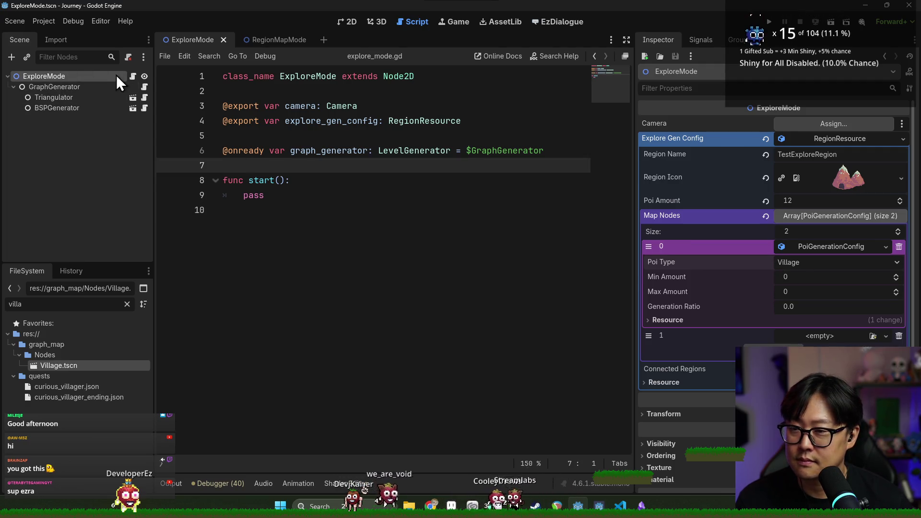
click(130, 81)
click(56, 76)
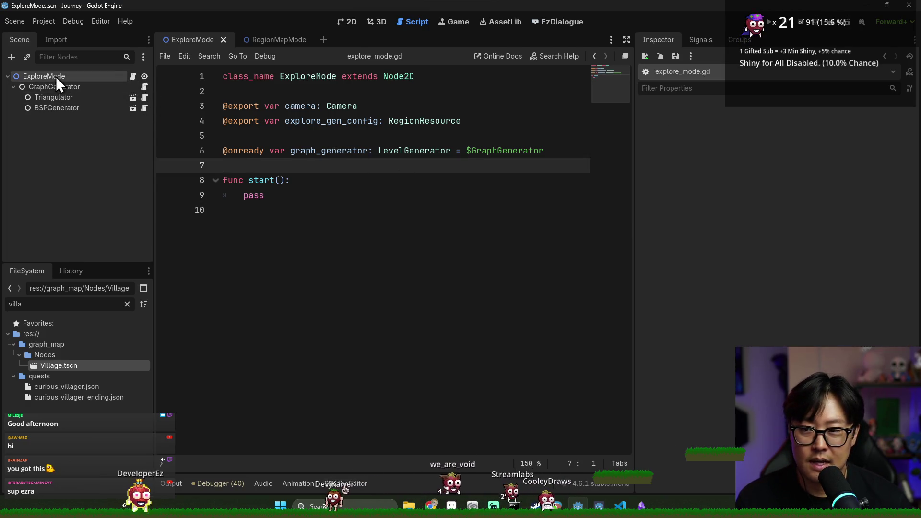
- Save, filter FileSystem for 'genera' and open poi_generation_config.gd
key(ctrl+s)
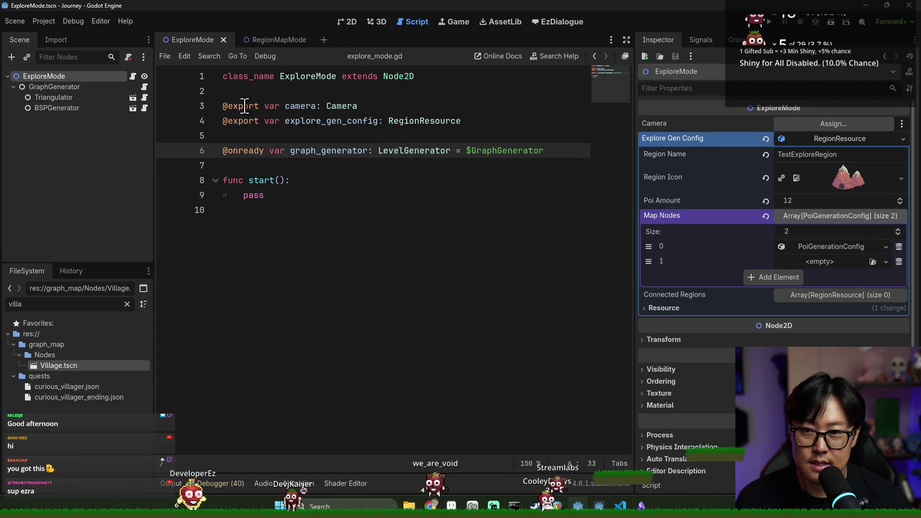
click(92, 305)
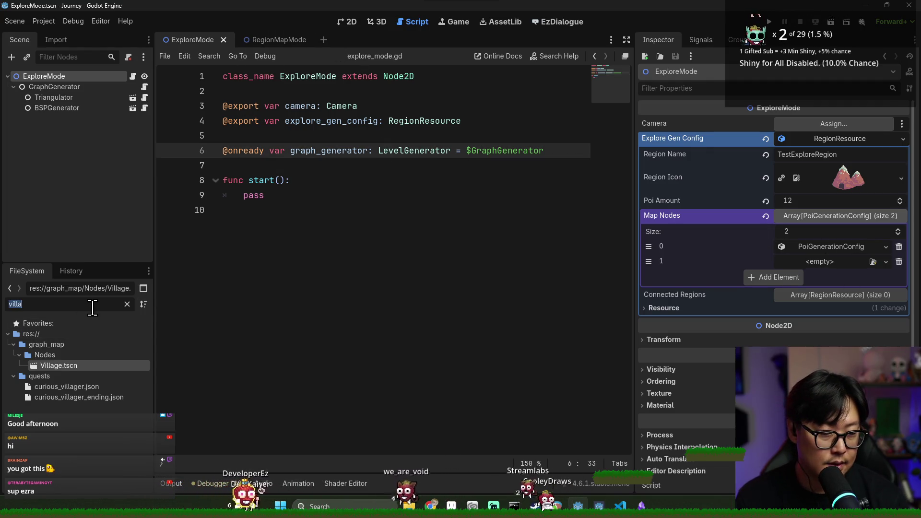
text(poigener)
key(ctrl+a)
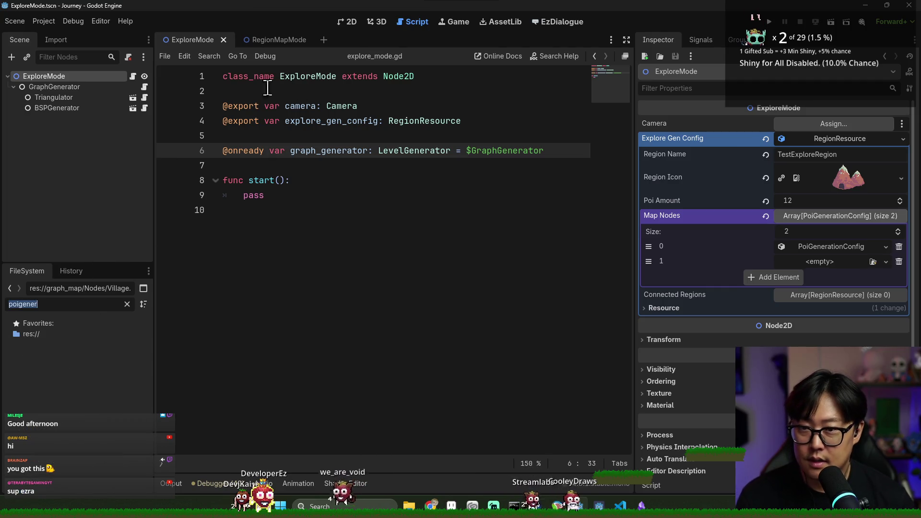
text(genera)
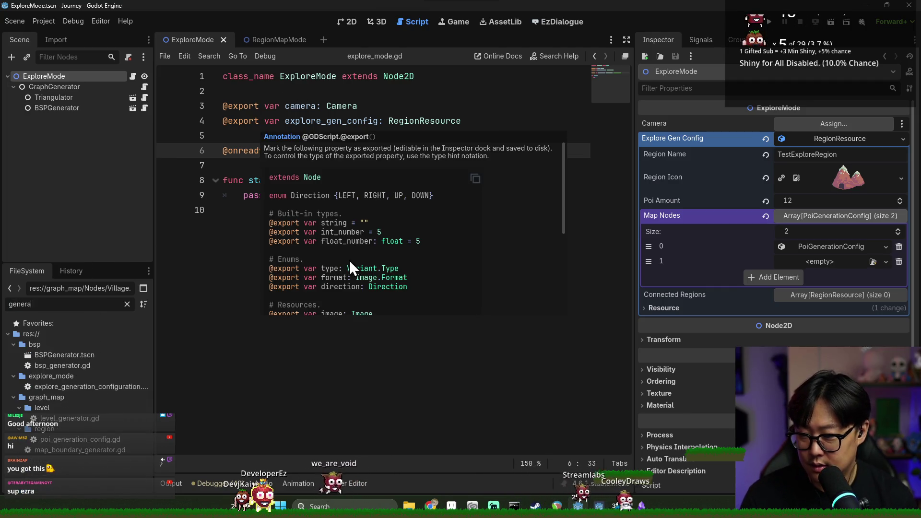
double_click(88, 439)
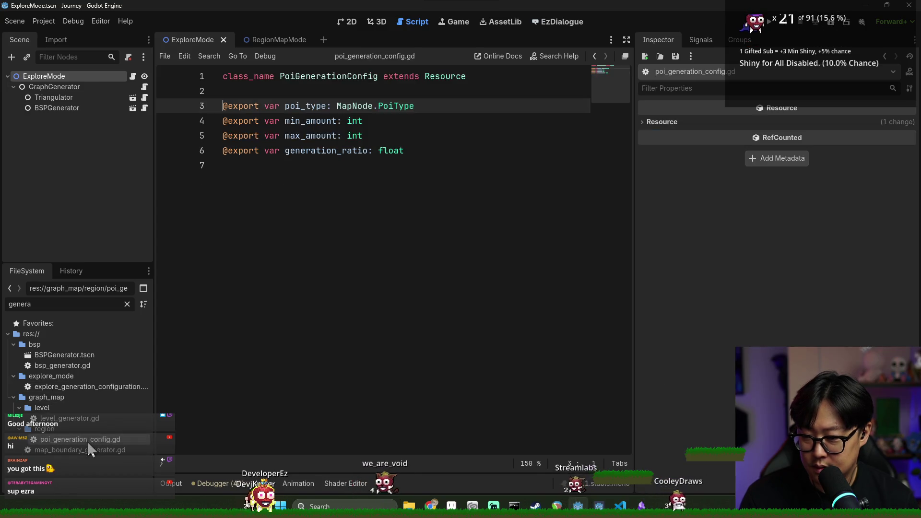
- Jump to the PoiType enum definition, go back, then reload the current project
ctrl+click(381, 107)
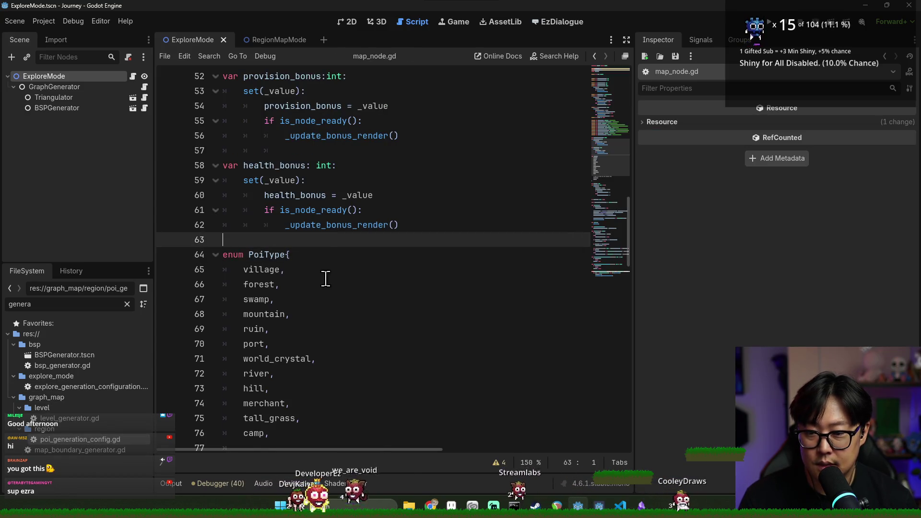
scroll(338, 310, down, 4)
click(257, 182)
key(alt+Left)
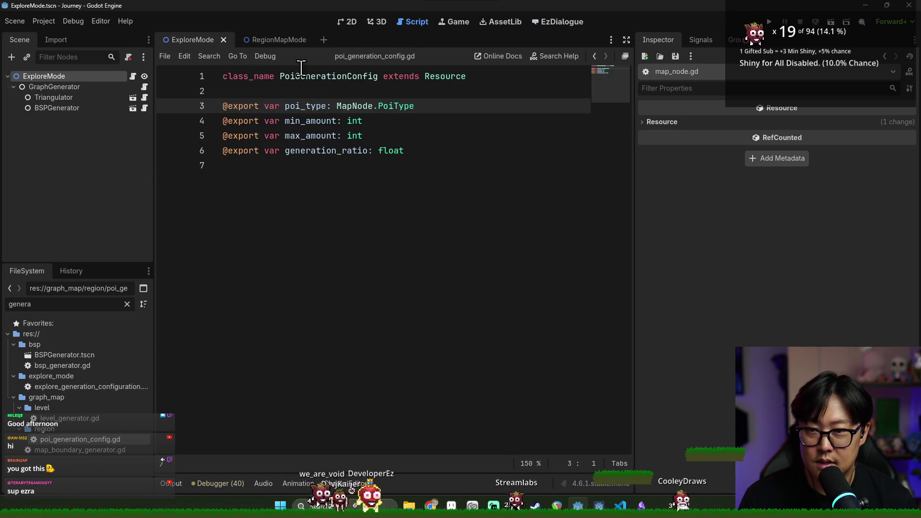
click(43, 21)
click(101, 152)
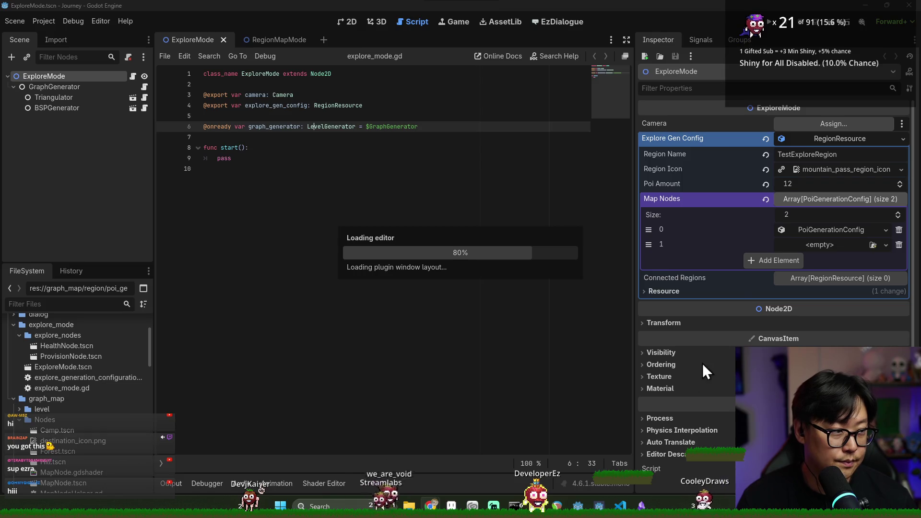
- Return to poi_generation_config.gd's max_amount line and run the Journey project with F5
click(316, 136)
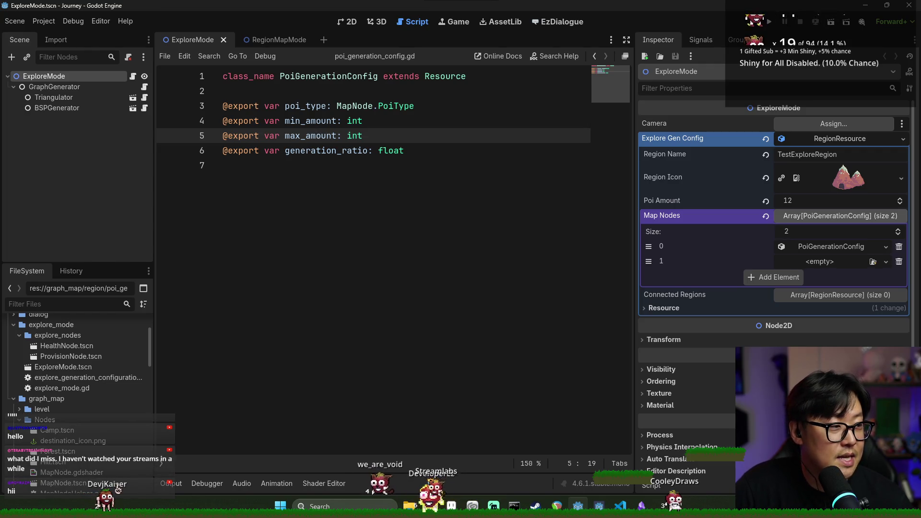
click(378, 129)
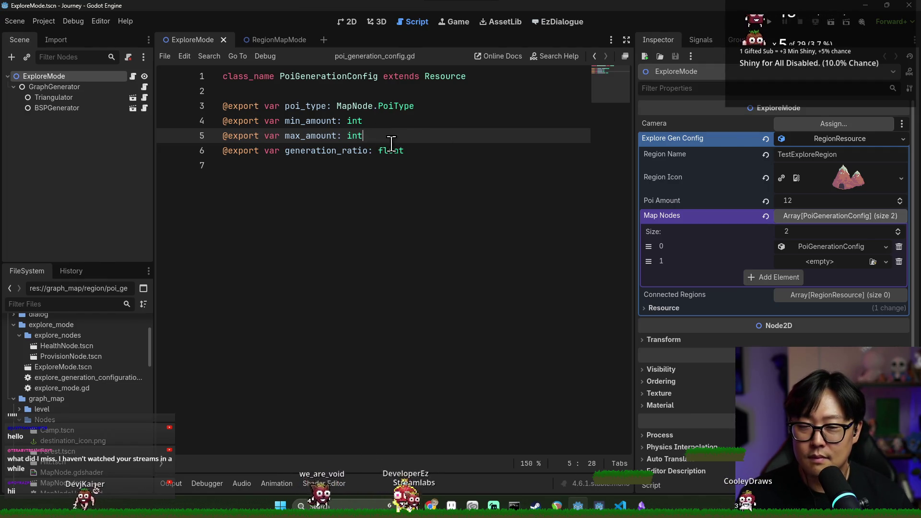
key(alt+Tab)
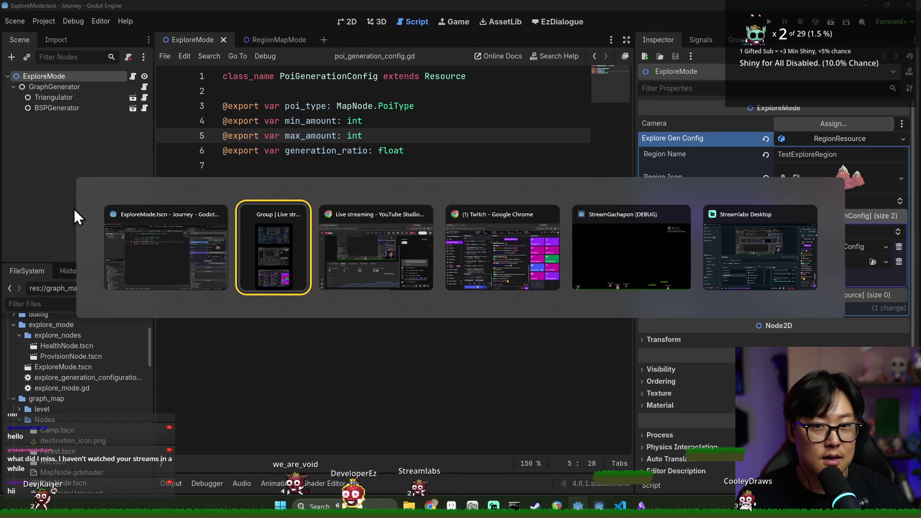
click(160, 248)
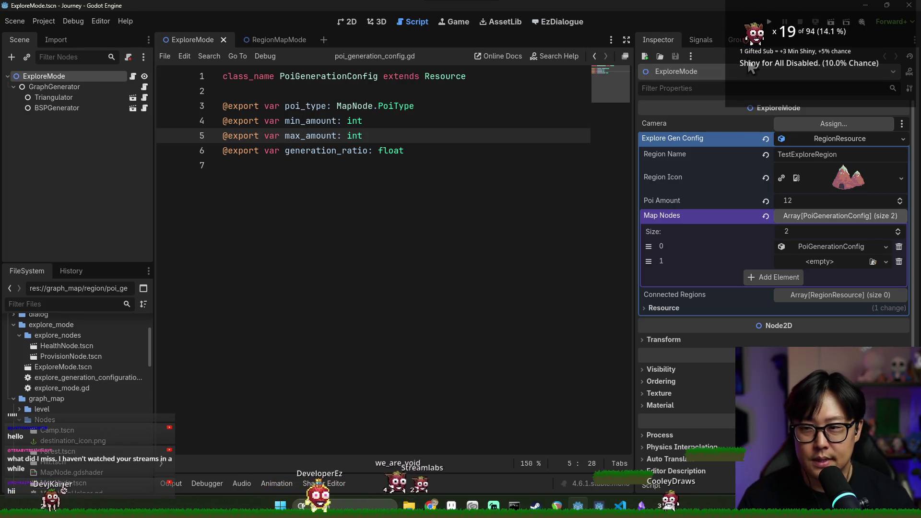
key(F5)
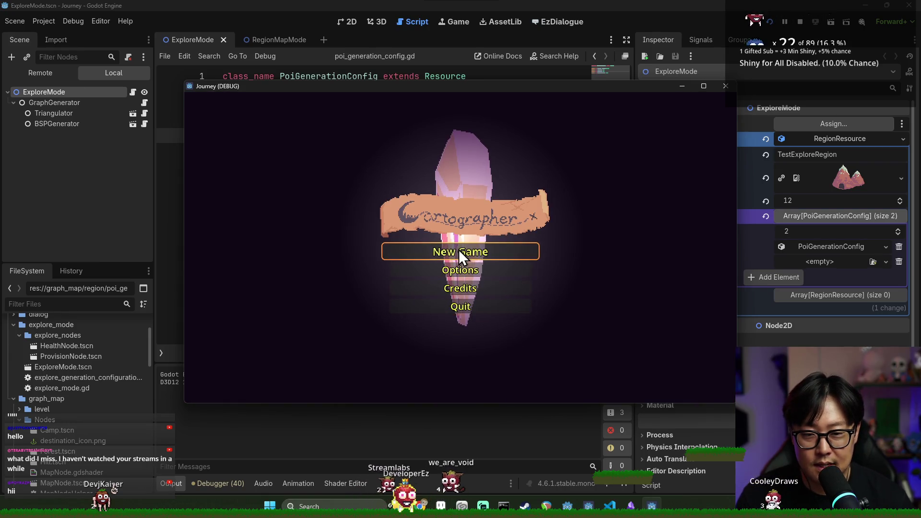
- Start a new game, dismiss the controls help box and recenter on the player's node
click(459, 252)
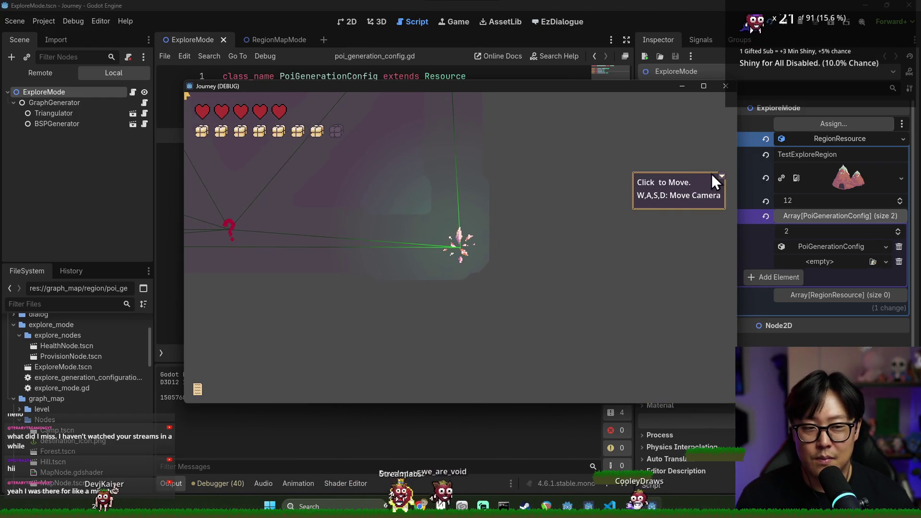
click(710, 175)
key(a)
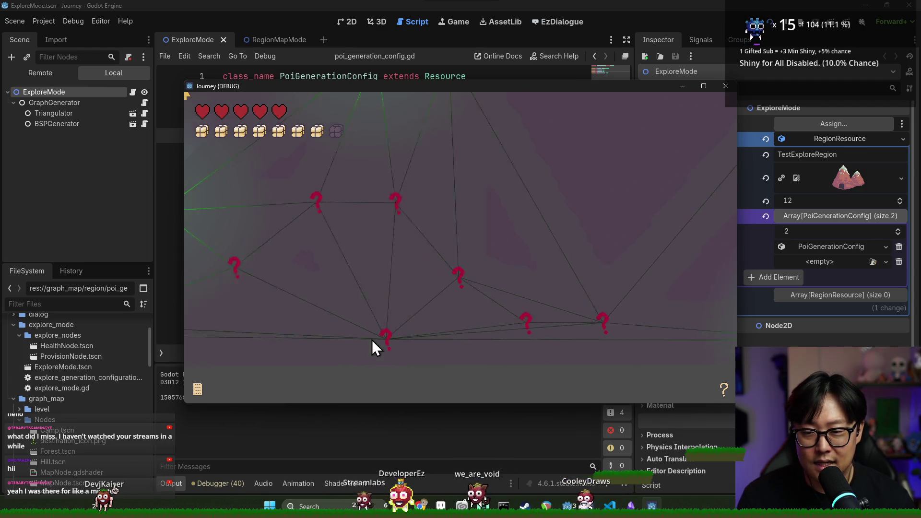
click(372, 339)
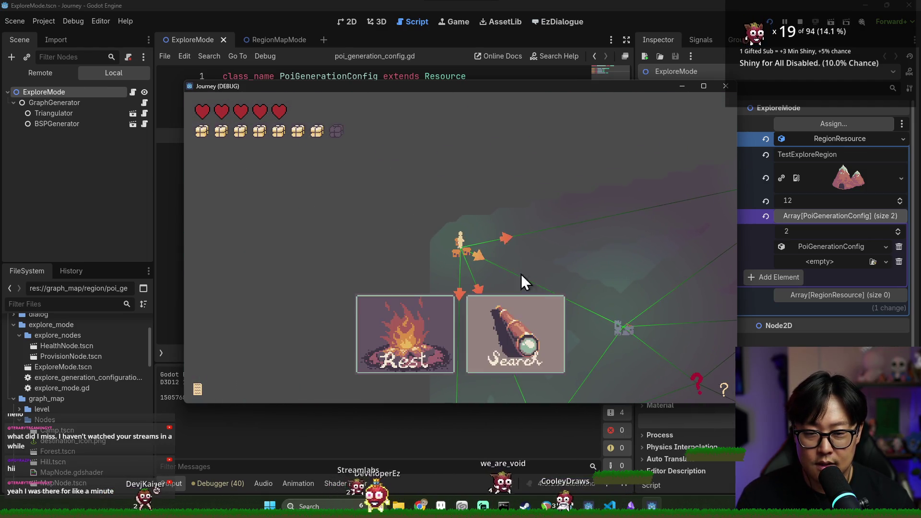
- Pan the map to look at nearby nodes, rest, then travel toward the castle node
drag(623, 328, 623, 255)
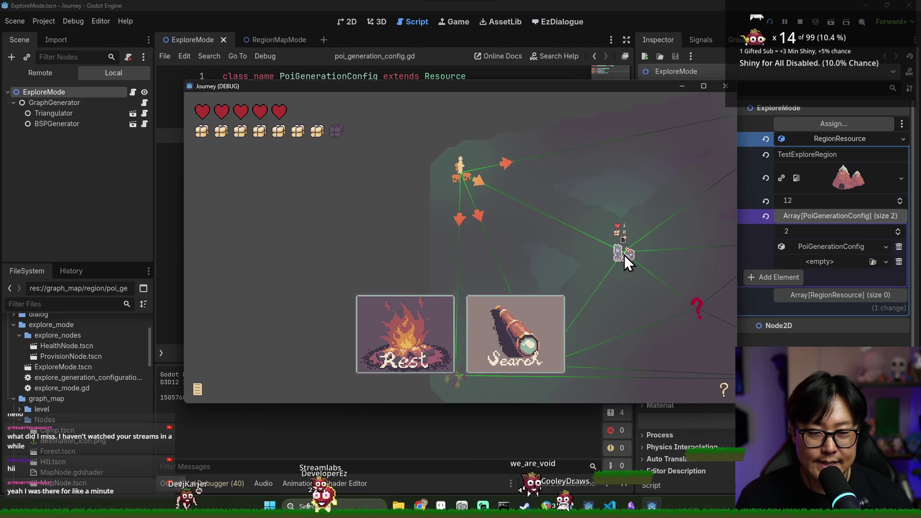
drag(545, 288, 544, 152)
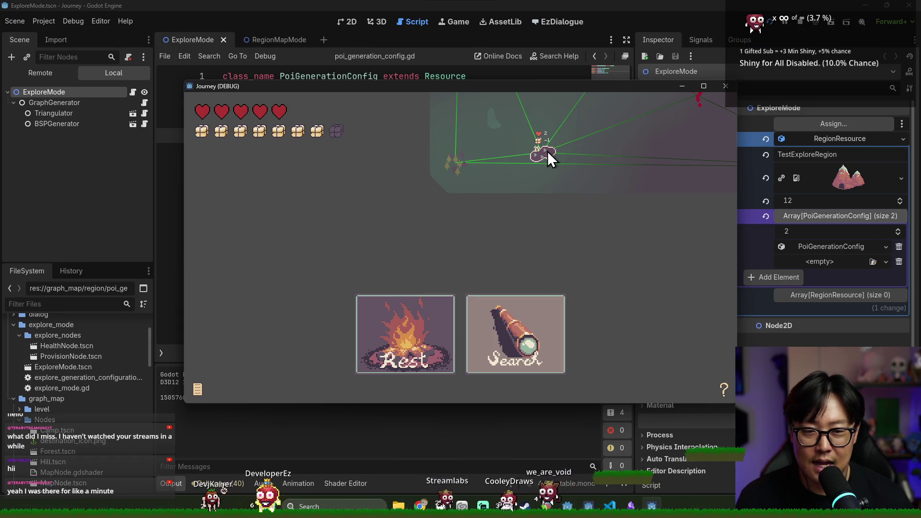
mouse_move(620, 186)
mouse_down()
mouse_move(513, 222)
mouse_move(504, 214)
mouse_up()
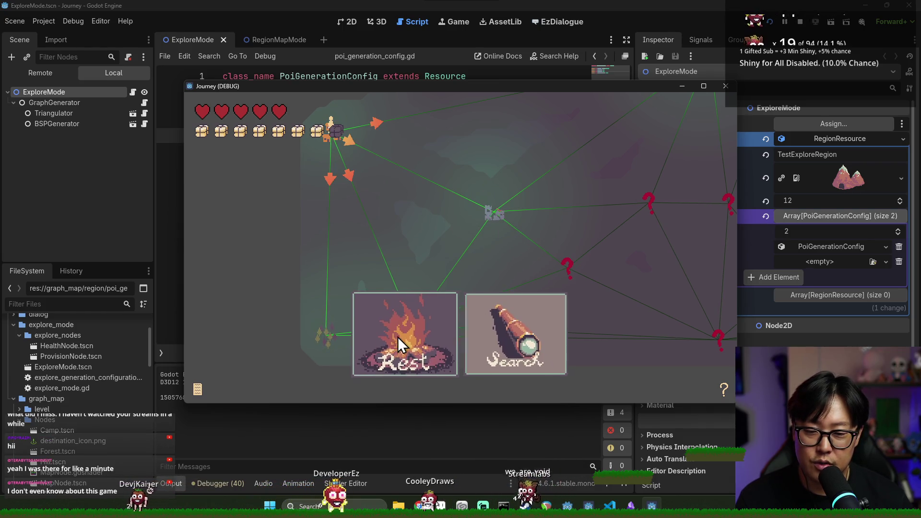
click(425, 340)
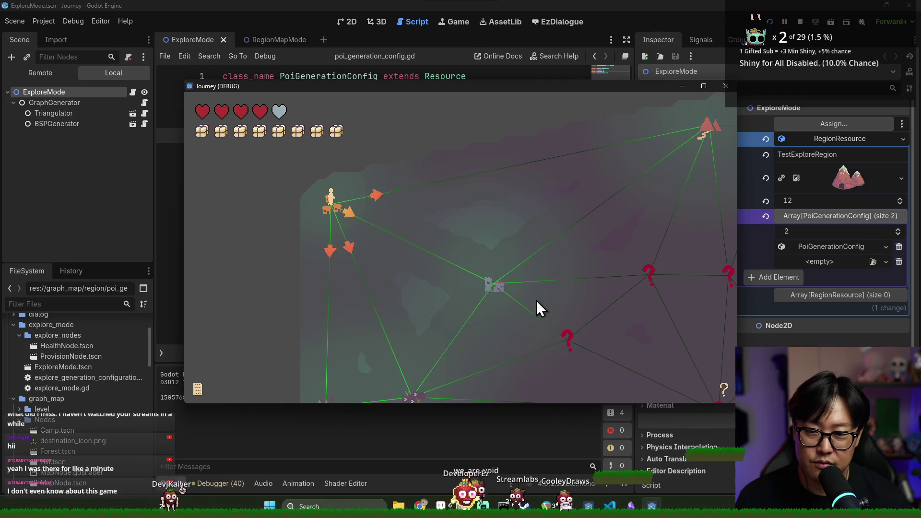
click(494, 288)
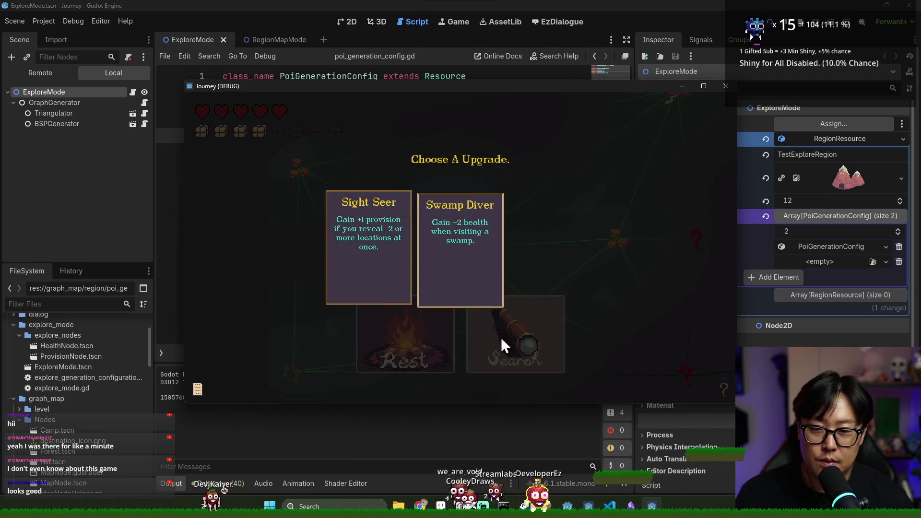
- Take the Swamp Diver upgrade, stop the running game and save the scene
click(495, 269)
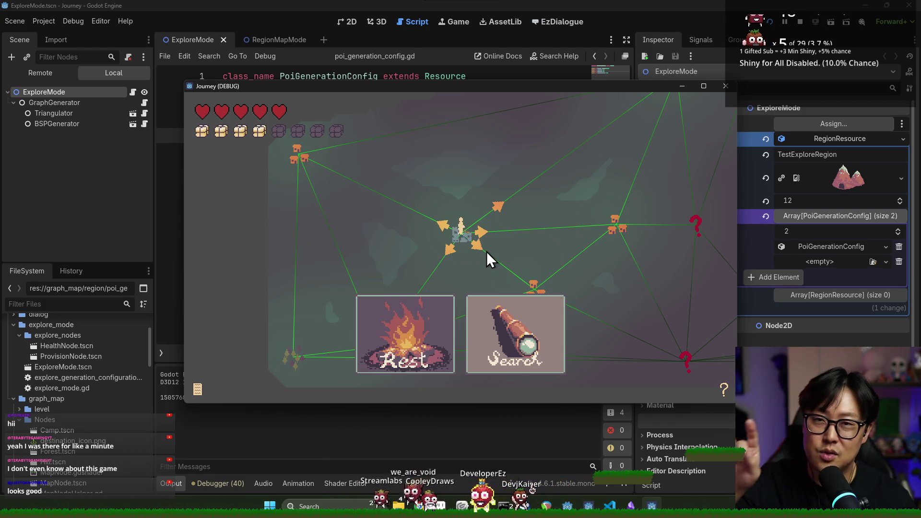
mouse_move(482, 252)
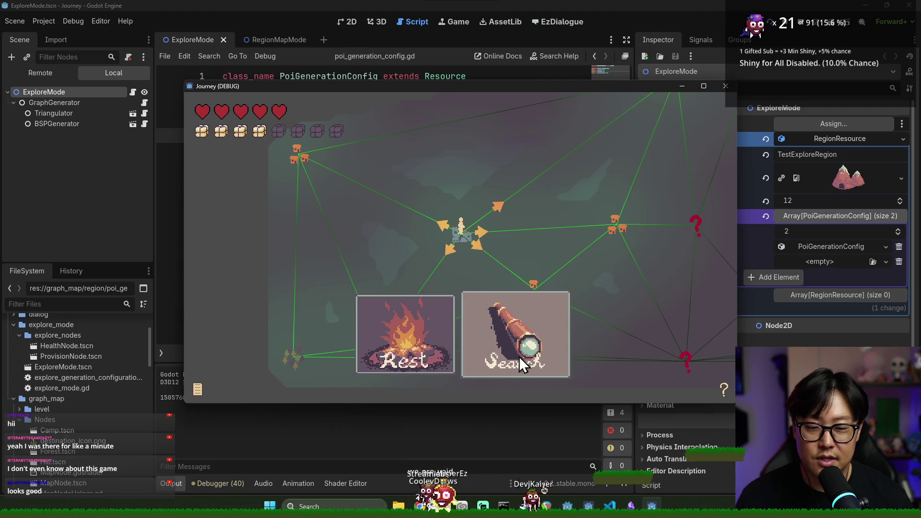
click(725, 86)
key(ctrl+s)
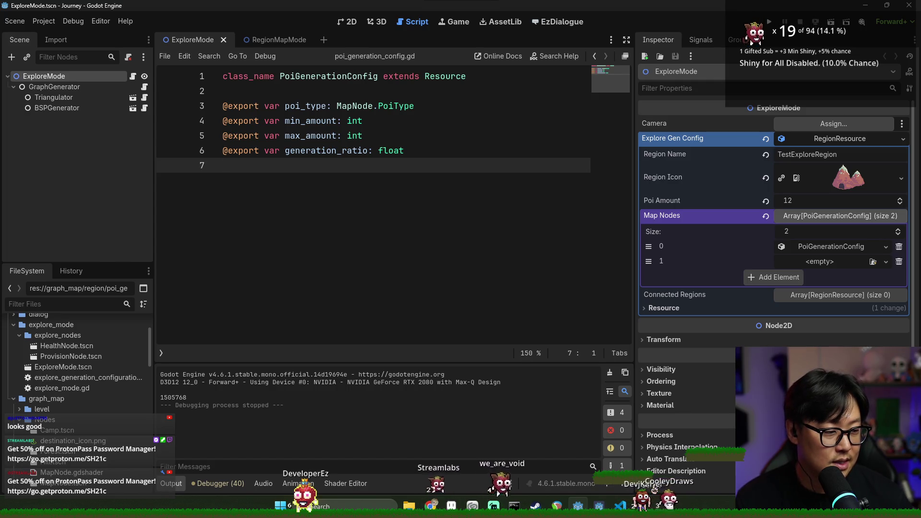
- Back in the editor, widen the code area and look over poi_generation_config.gd's fields
key(alt+Tab)
key(alt+Tab)
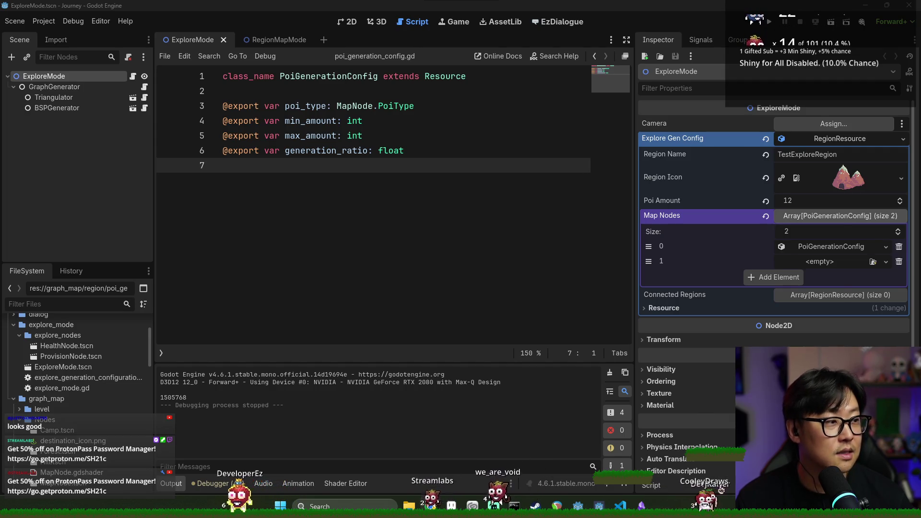
key(alt+Tab)
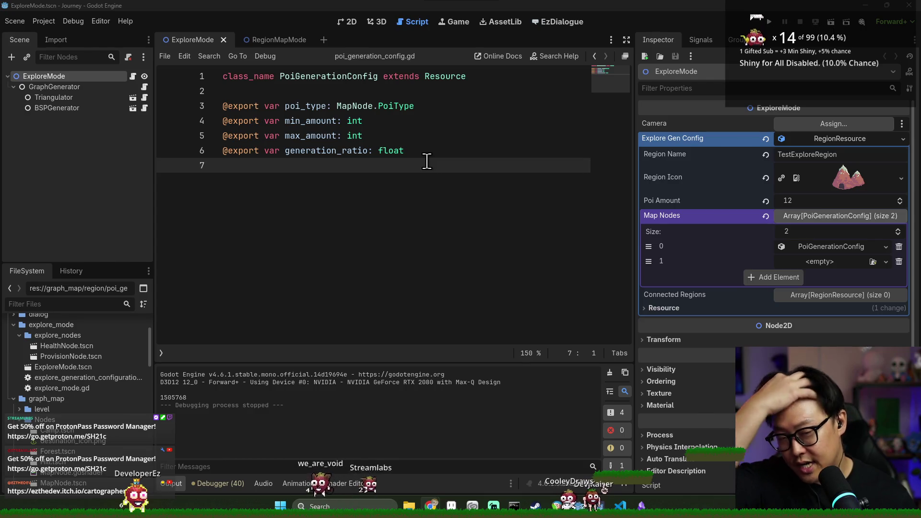
drag(633, 156, 708, 155)
click(450, 121)
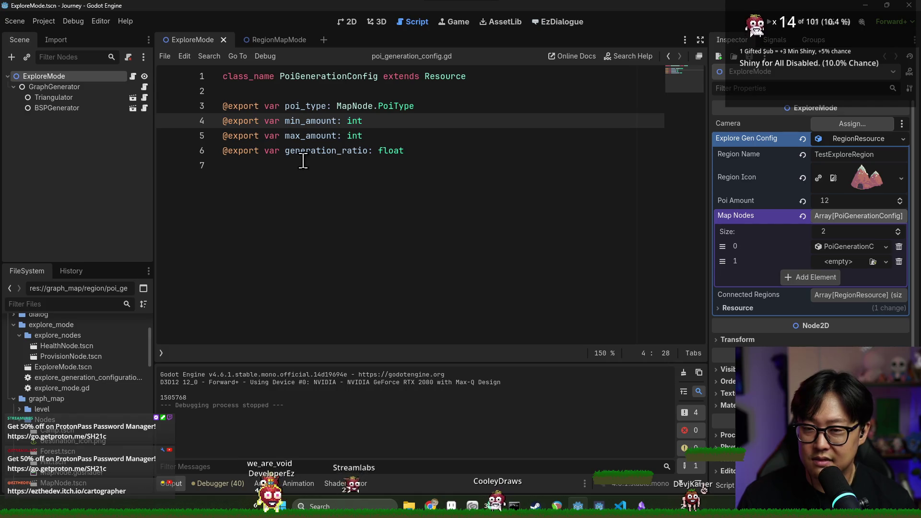
click(308, 146)
click(316, 137)
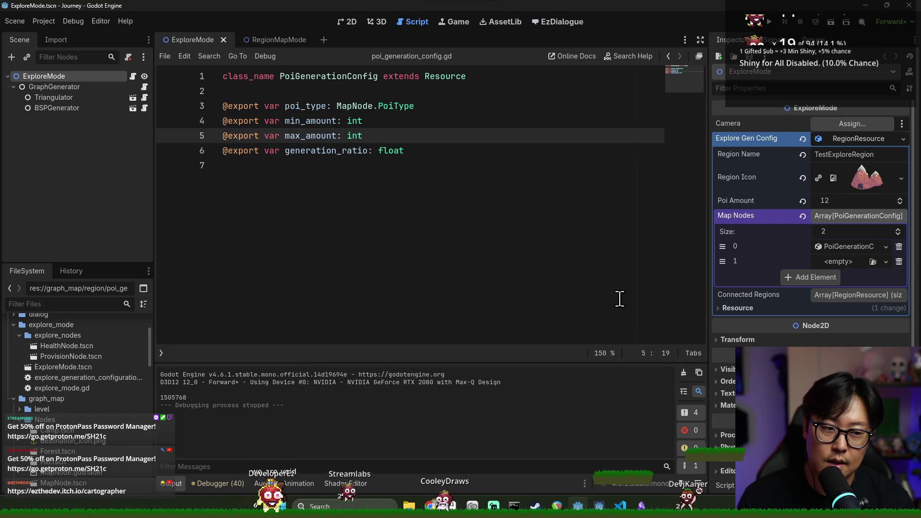
click(432, 151)
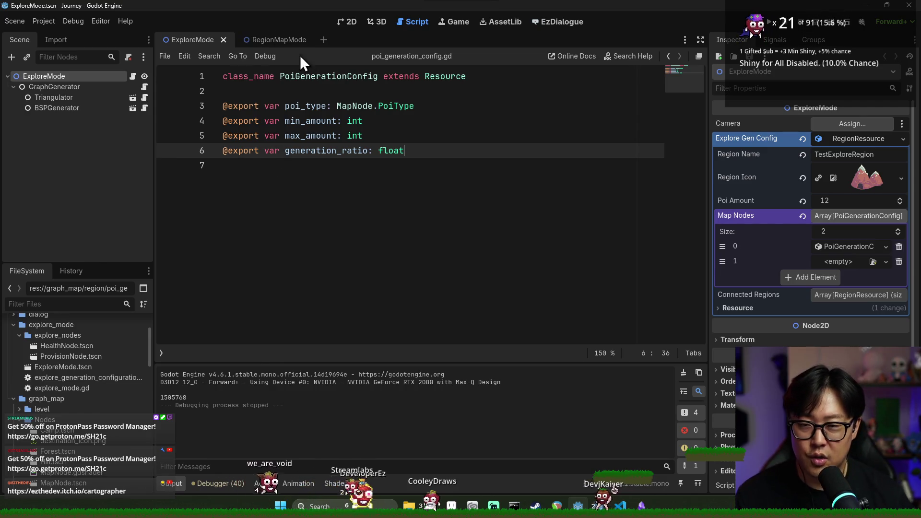
click(345, 169)
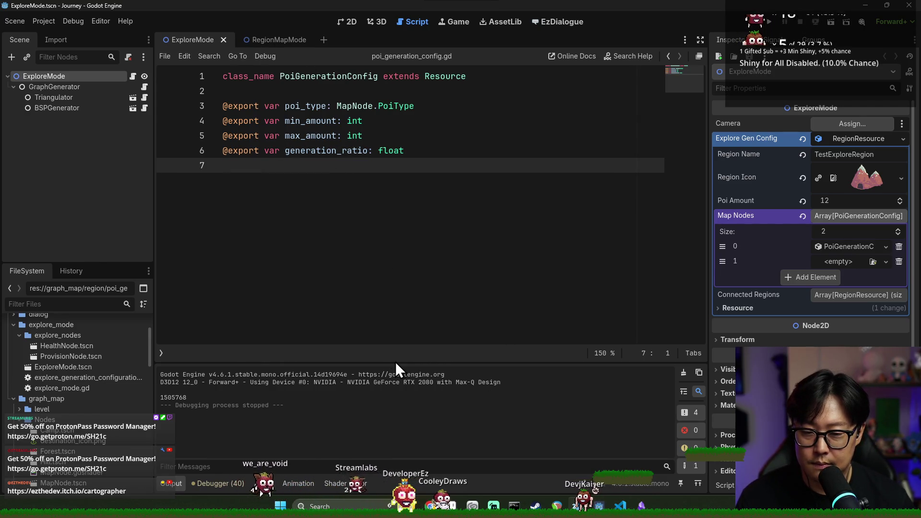
- Collapse the Output panel and switch to the 2D view
click(191, 485)
click(373, 151)
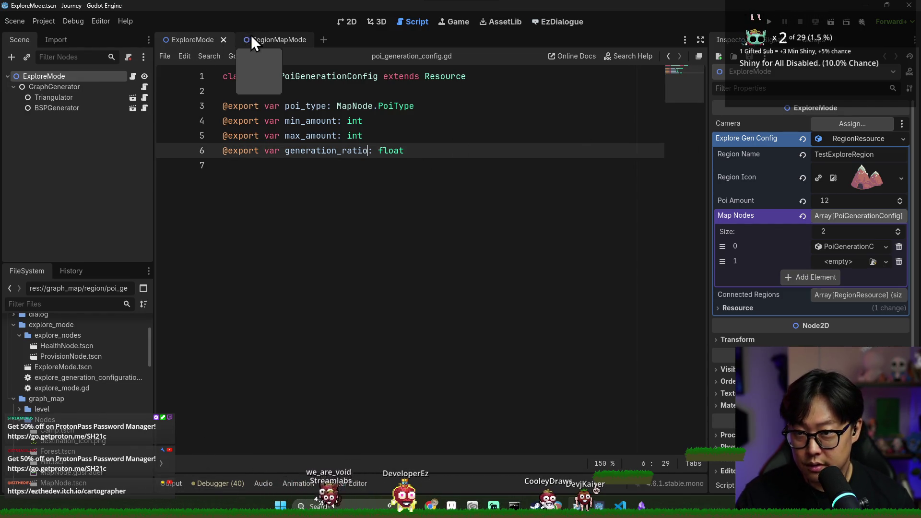
click(348, 22)
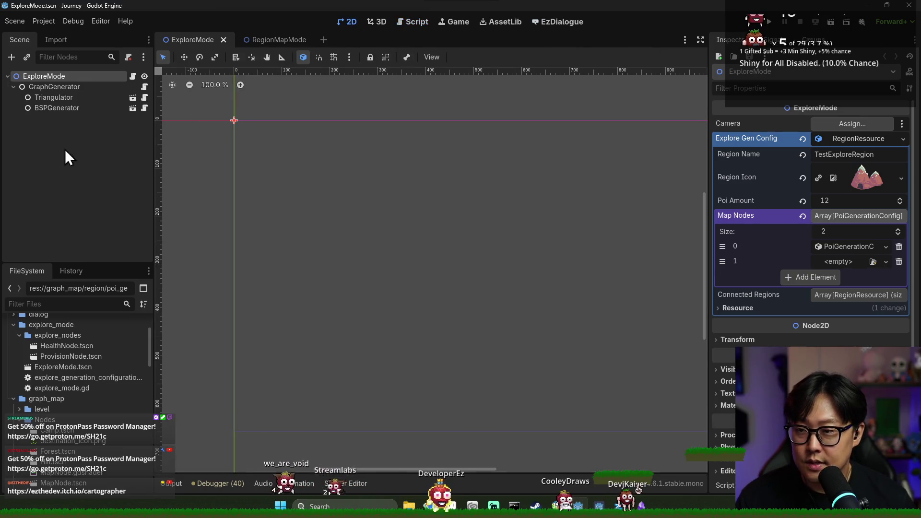
- Set the first Map Nodes entry to Poi Type Provision, Min Amount 1 and Generation Ratio 50
click(133, 76)
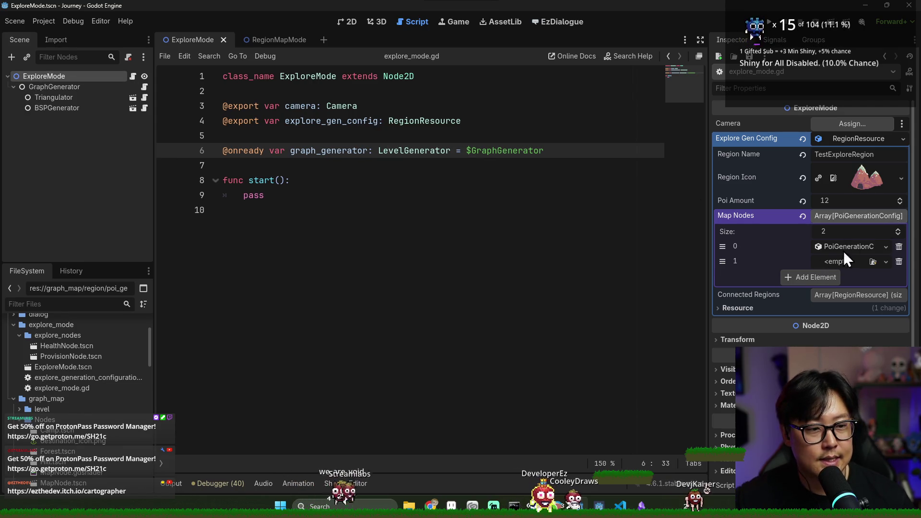
click(863, 248)
click(852, 263)
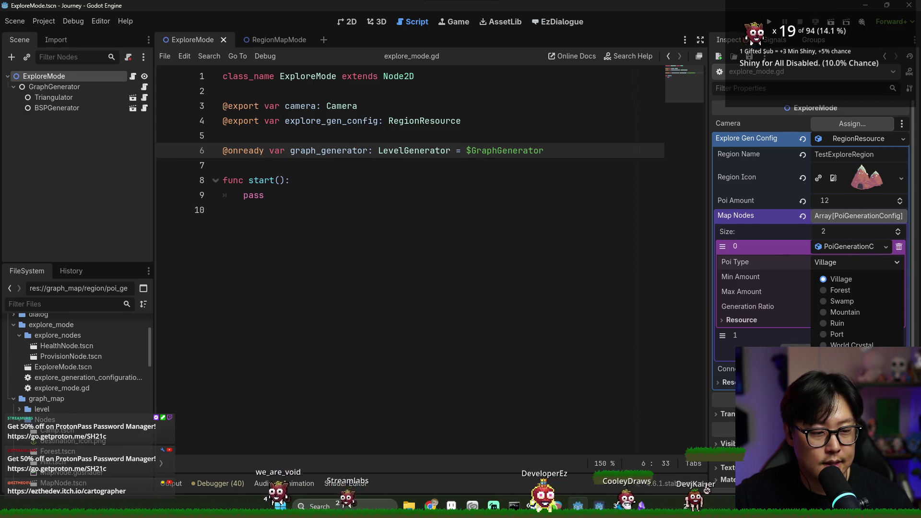
click(845, 356)
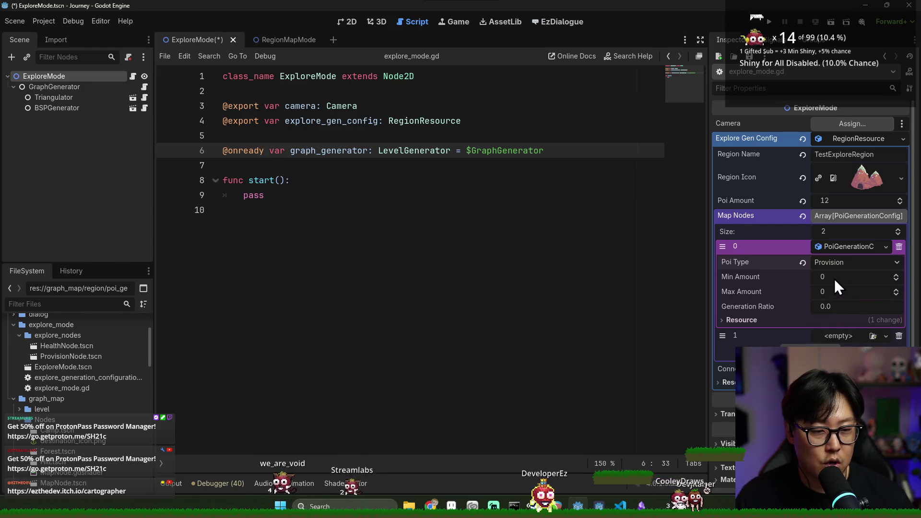
click(846, 249)
click(845, 249)
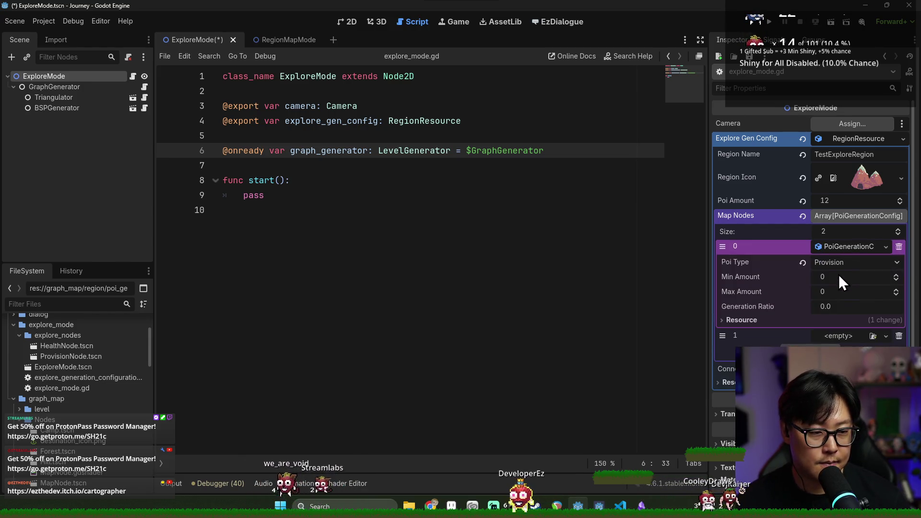
click(832, 278)
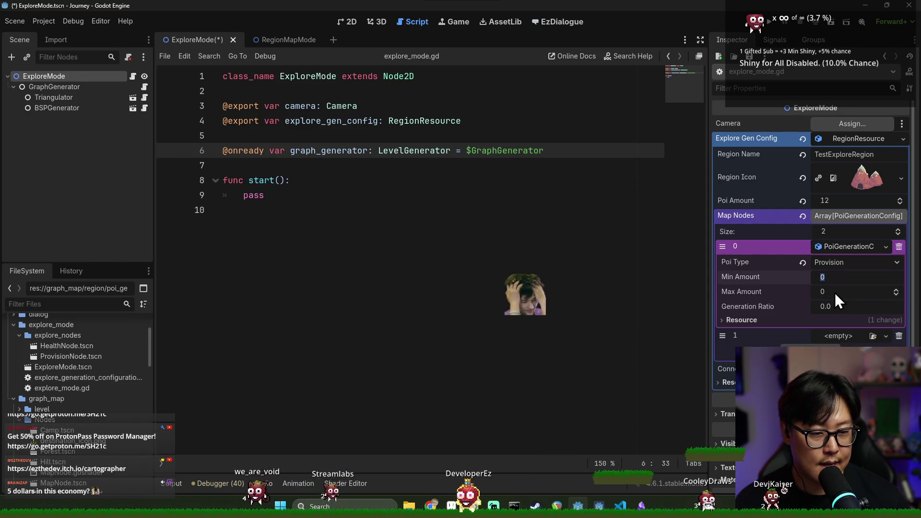
text(1)
click(827, 307)
text(5)
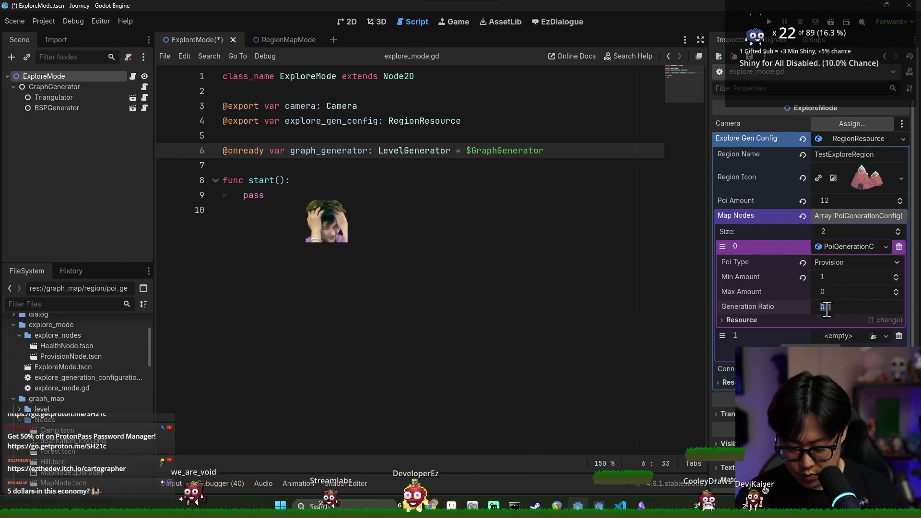
text(0)
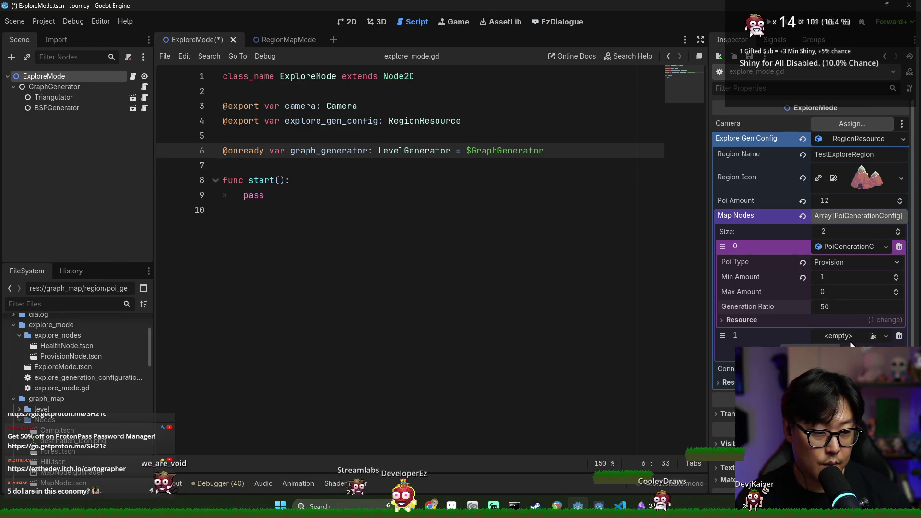
- Create a new PoiGenerationConfig for the second Map Nodes entry and save the scene
click(853, 336)
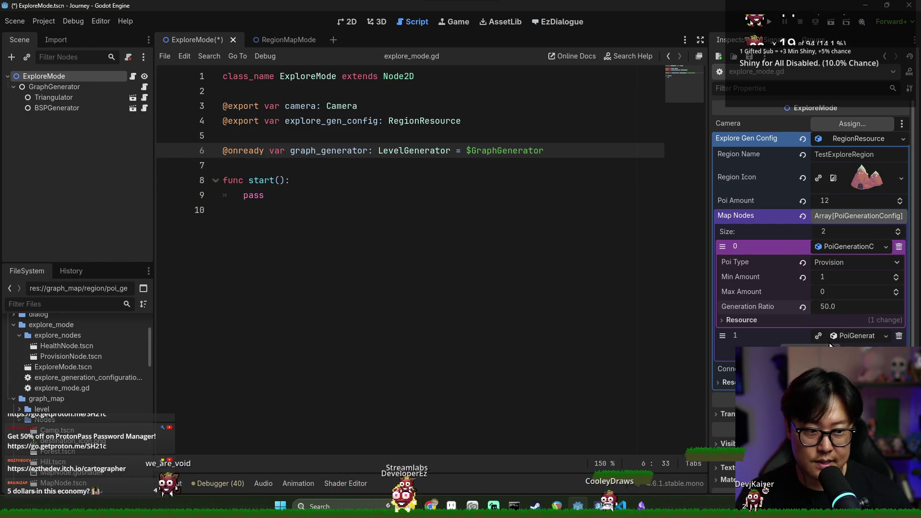
click(849, 337)
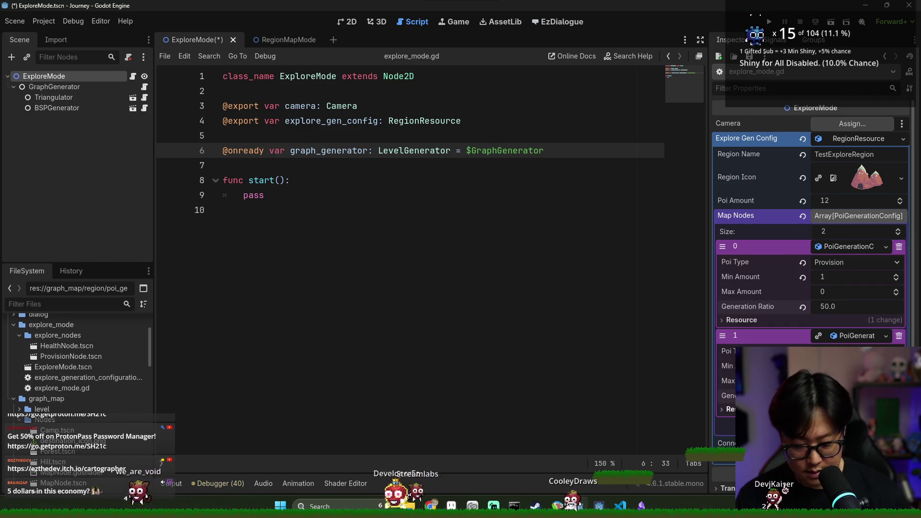
click(854, 350)
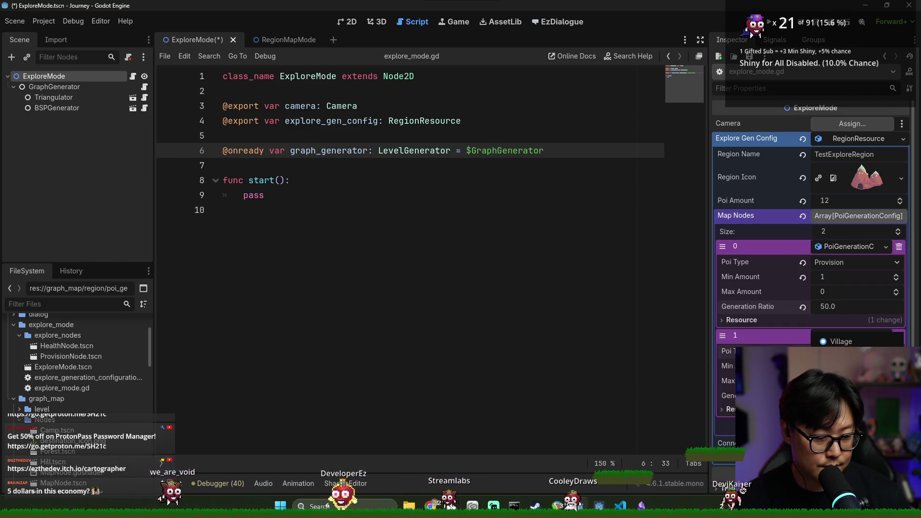
click(840, 341)
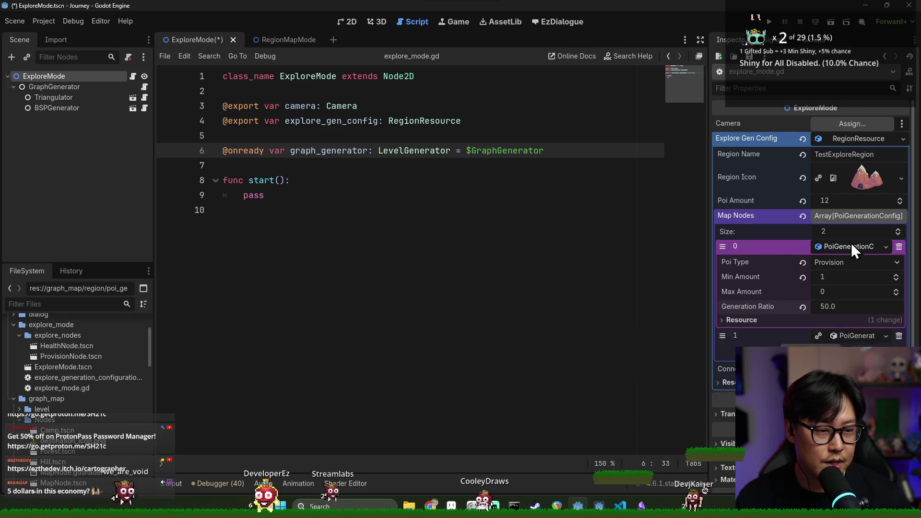
key(ctrl+s)
click(365, 311)
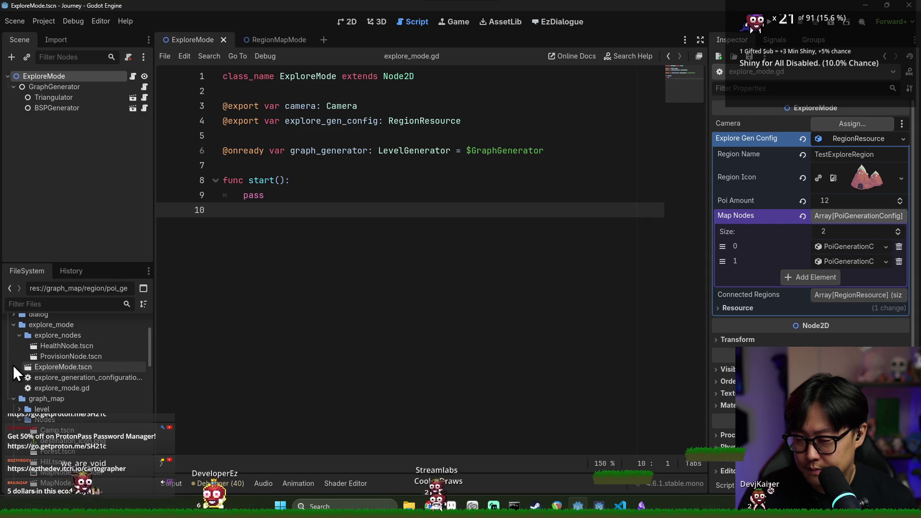
click(53, 298)
- Open MapNodeHelper.gd via a 'helper' filter and add a line after the world crystal entry
text(helper)
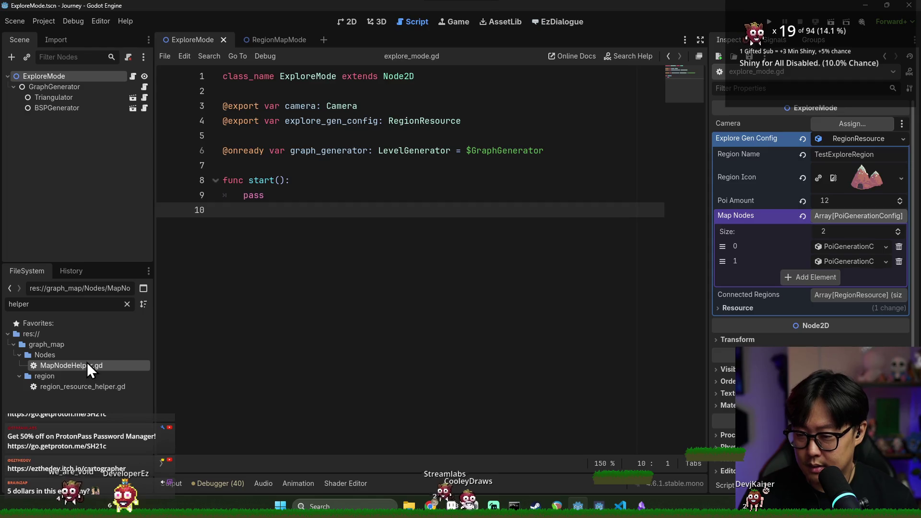
double_click(88, 362)
click(538, 302)
key(Return)
key(Return)
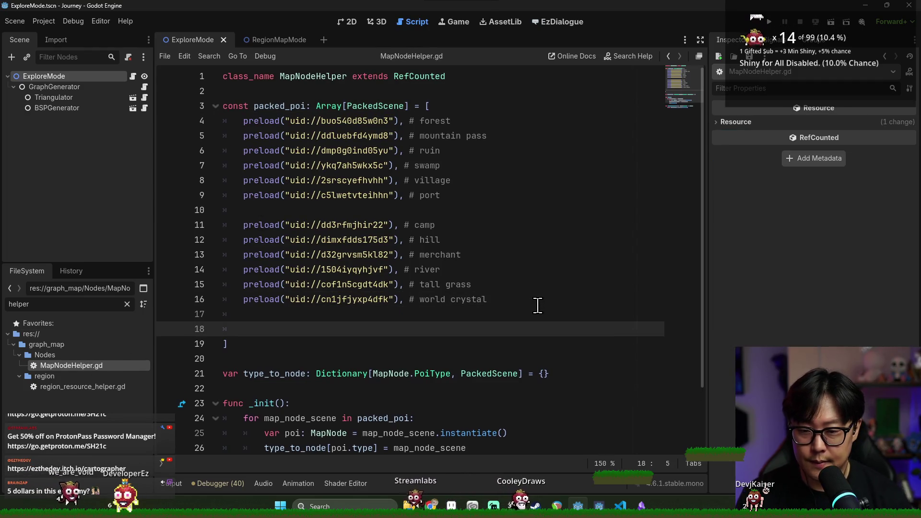
- Drag HealthNode.tscn and ProvisionNode.tscn preloads into the packed_poi list at lines 18-19
double_click(89, 310)
text(health)
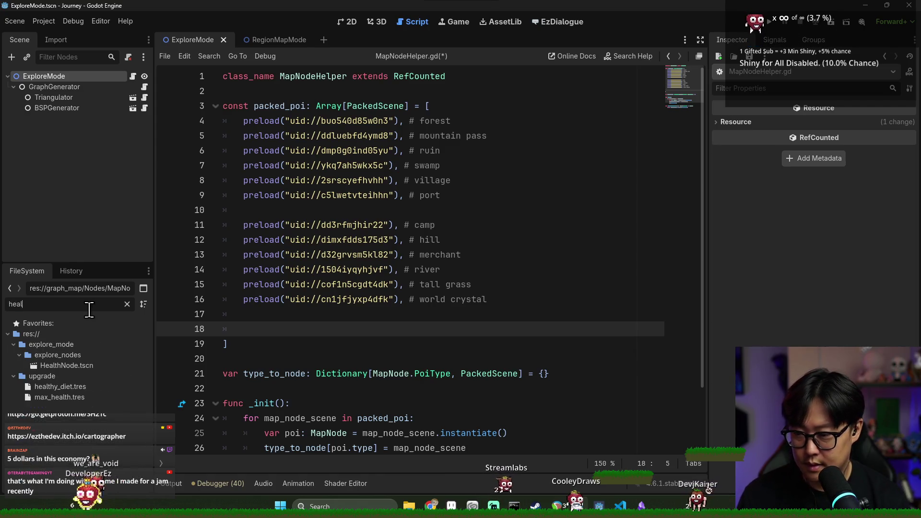
click(88, 364)
click(127, 304)
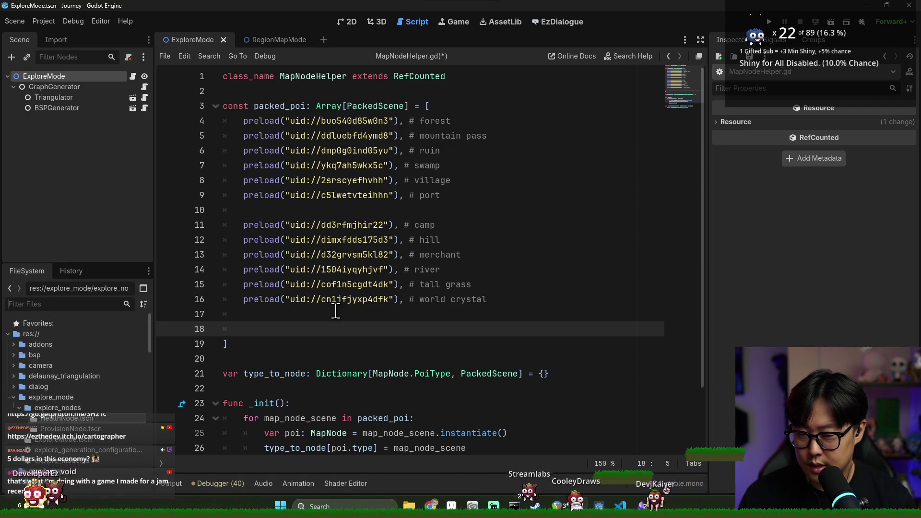
scroll(338, 308, down, 2)
mouse_move(81, 421)
mouse_down()
mouse_move(286, 272)
mouse_move(274, 254)
mouse_up()
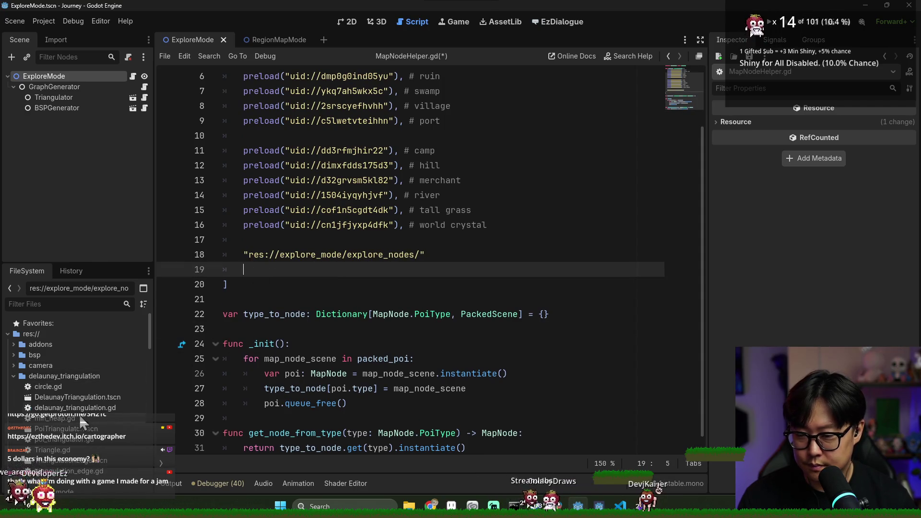
key(ctrl+z)
scroll(91, 404, down, 3)
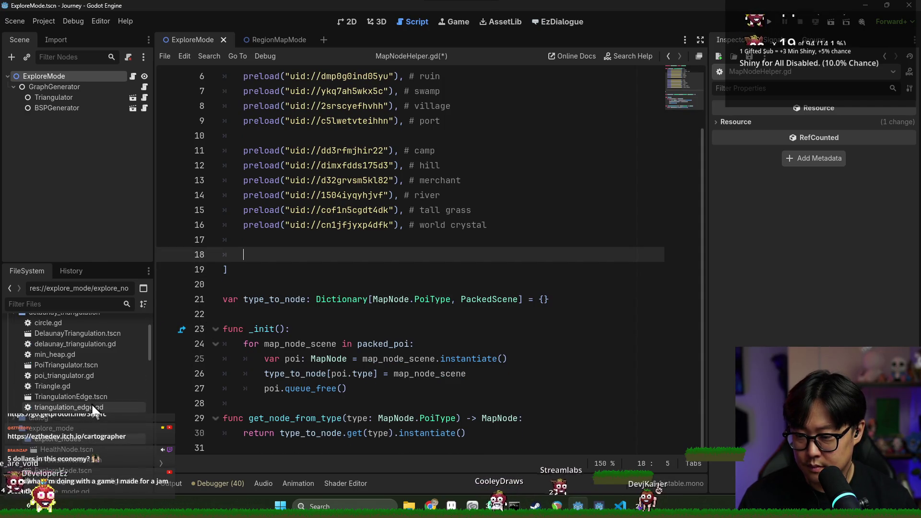
mouse_move(80, 454)
mouse_down()
mouse_move(256, 280)
mouse_move(263, 258)
mouse_up()
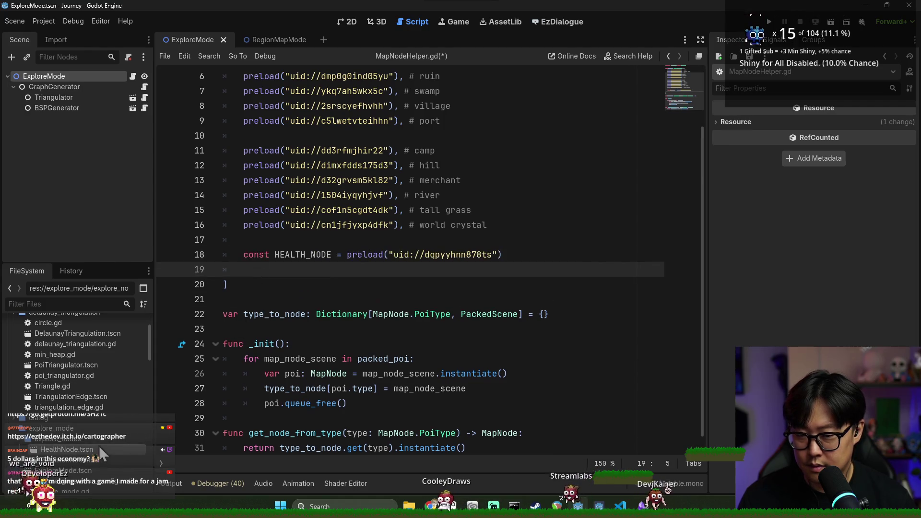
mouse_move(72, 463)
mouse_down()
mouse_move(350, 292)
mouse_move(298, 267)
mouse_up()
- Remove the HEALTH_NODE and PROVISION_NODE const declarations, leaving bare preloads
double_click(248, 254)
drag(243, 254, 354, 254)
key(BackSpace)
drag(243, 269, 366, 269)
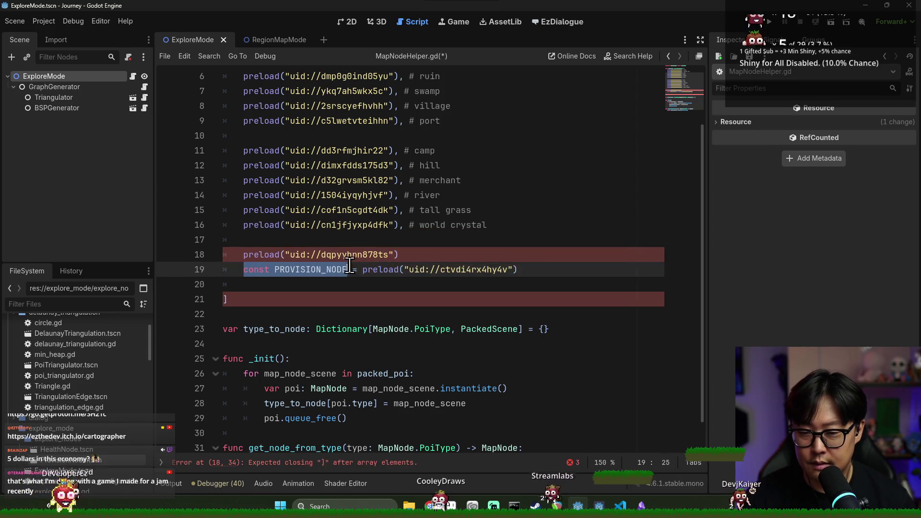
key(BackSpace)
- Add trailing commas with '# explore' and '# provisi' comments to both preloads, and save
click(438, 259)
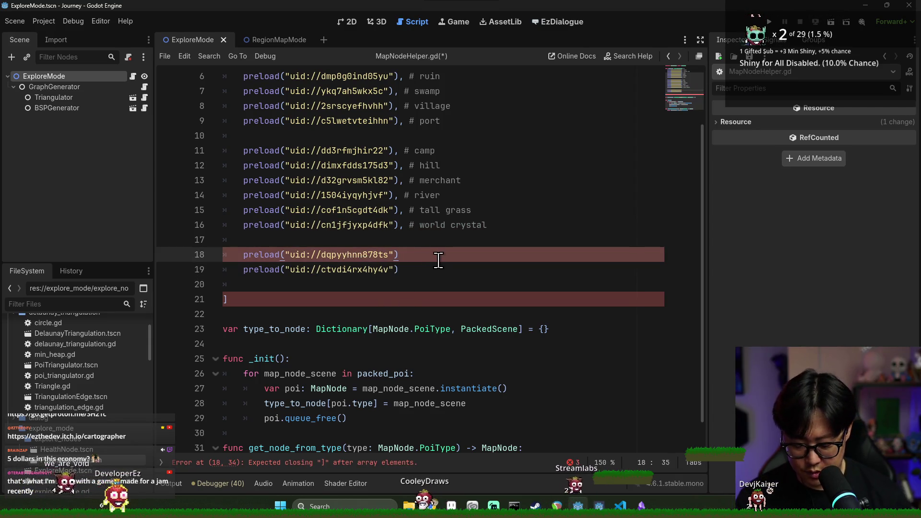
text(, # health)
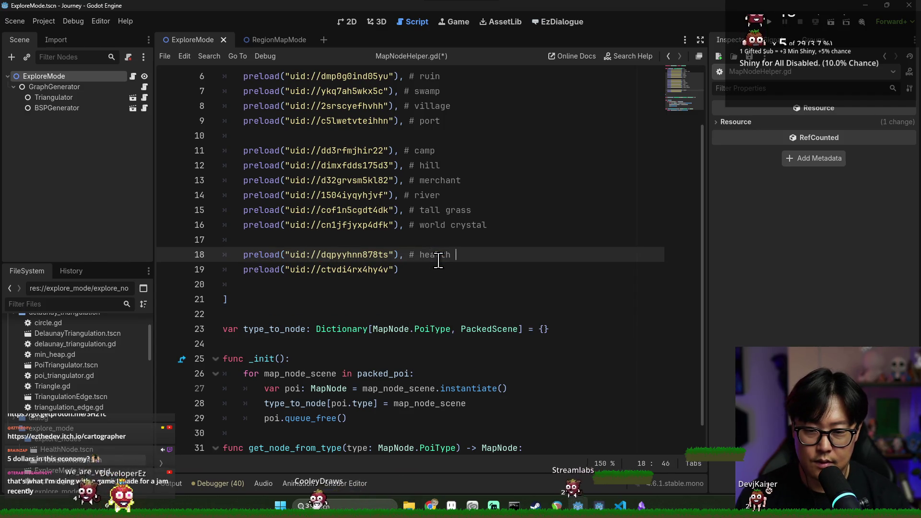
text(explore))
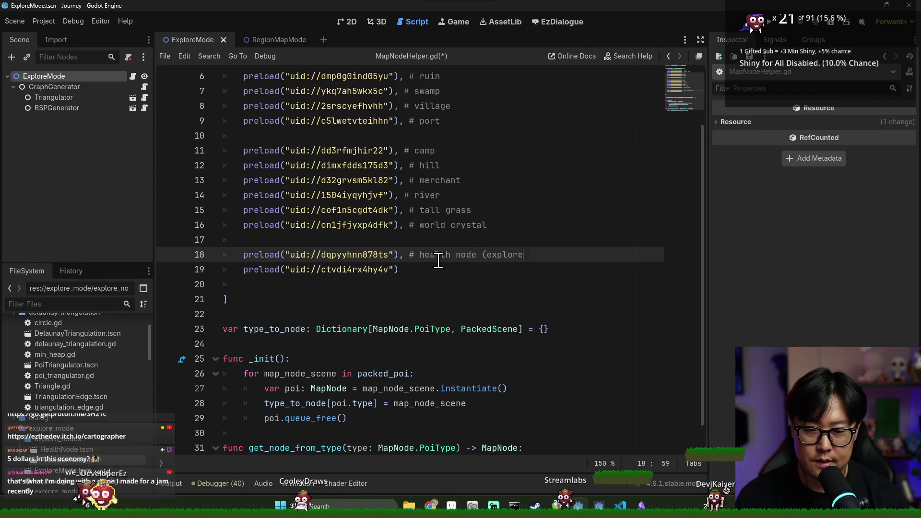
click(428, 269)
text(, )
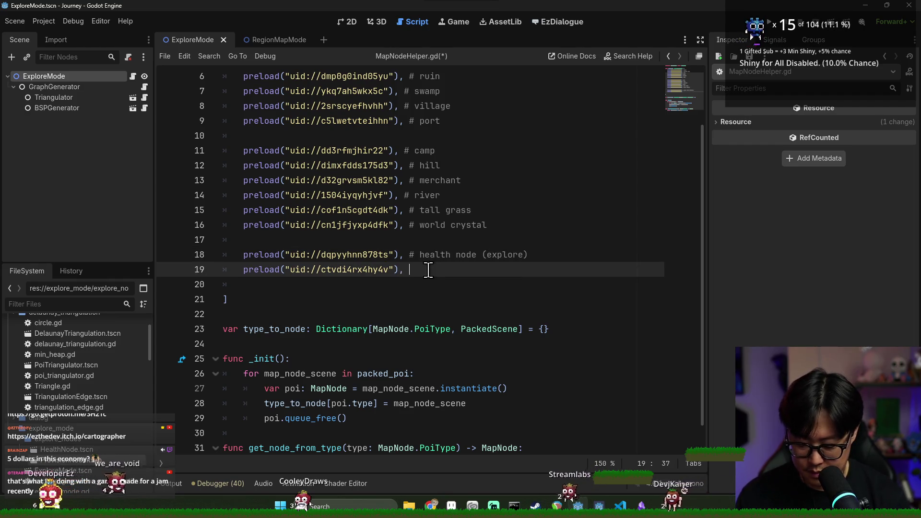
text(# provision node)
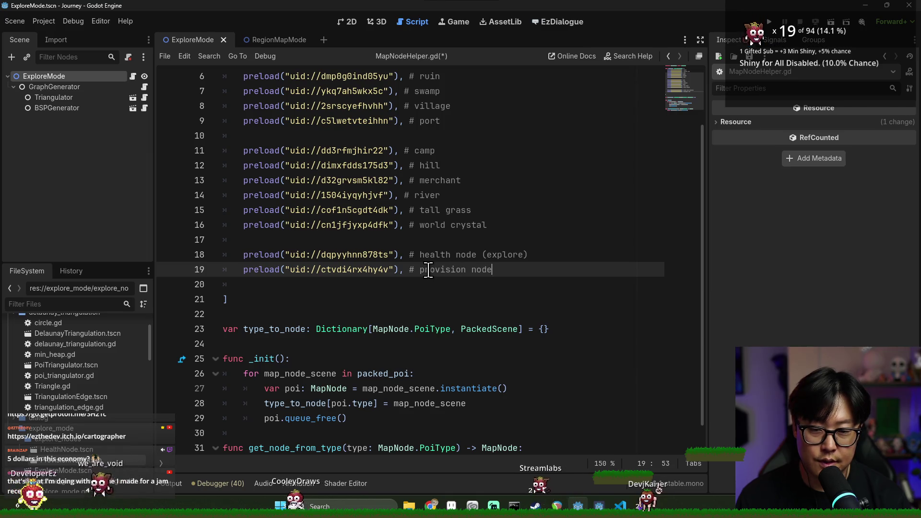
text())
key(ctrl+s)
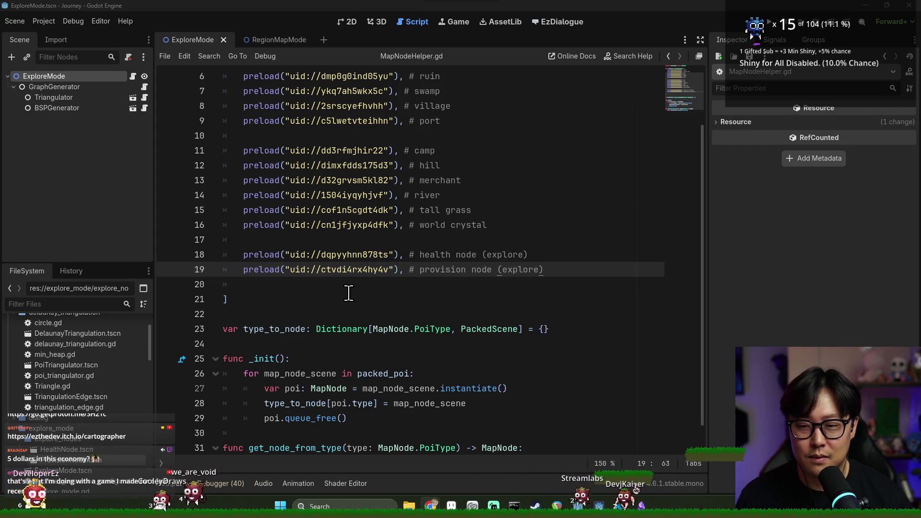
- Jot temporary price comment lines ('0', '3 people would buy') below the MapNodeHelper preload list
key(Down)
key(Down)
key(Return)
key(Return)
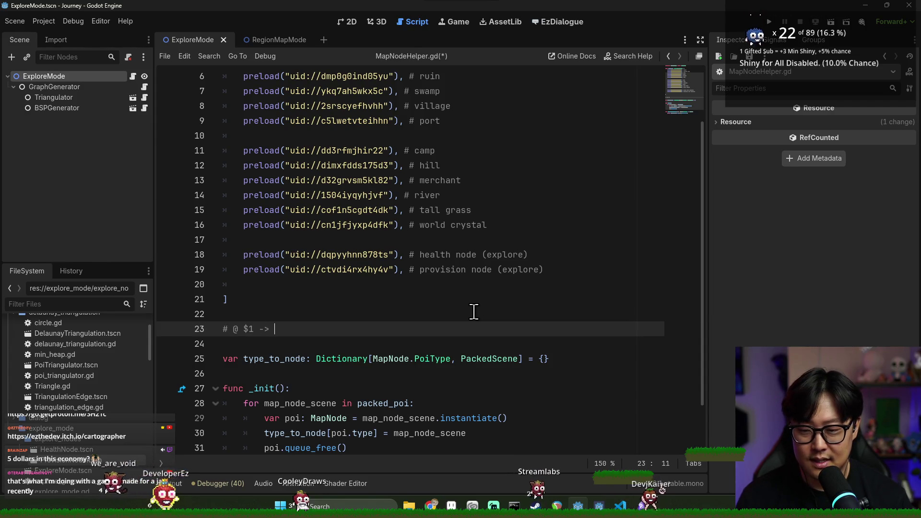
text(10 people would buy)
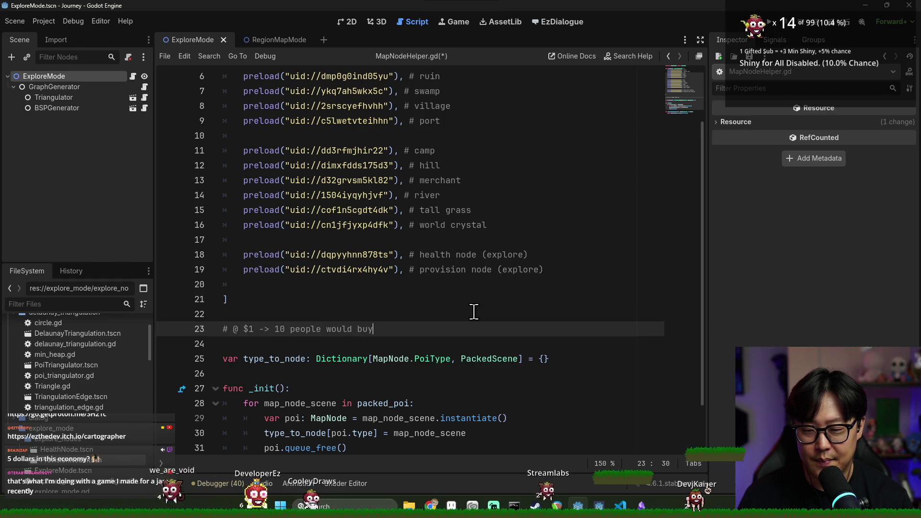
key(Return)
text(# @ $5 ->)
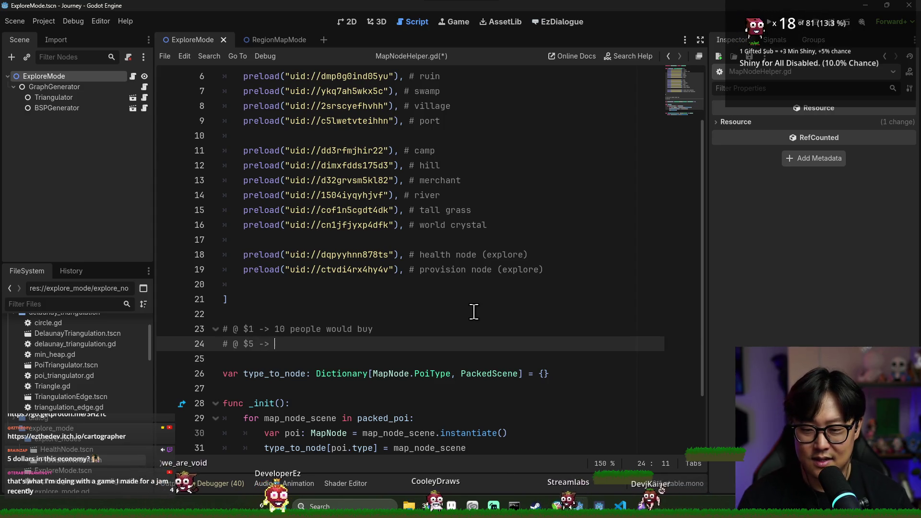
text(3 people would buy)
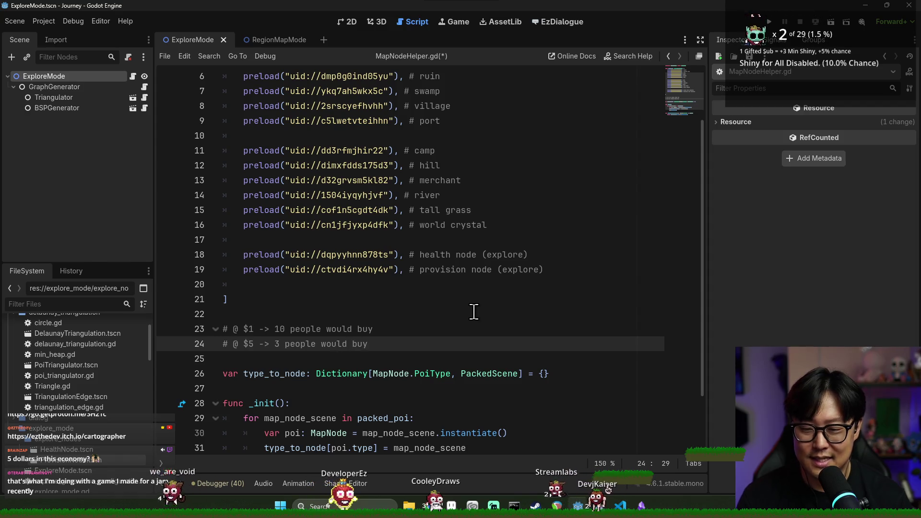
drag(249, 329, 398, 325)
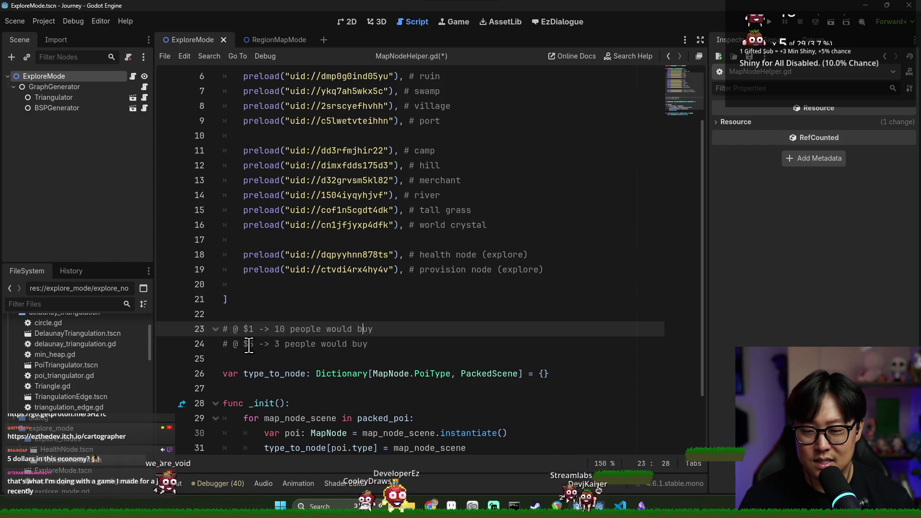
drag(244, 344, 358, 347)
click(357, 346)
drag(271, 345, 421, 344)
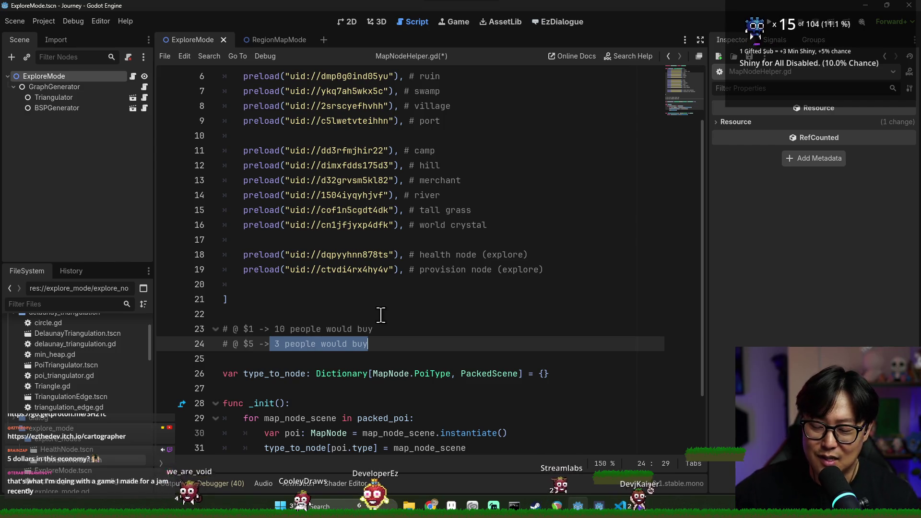
drag(377, 341, 223, 322)
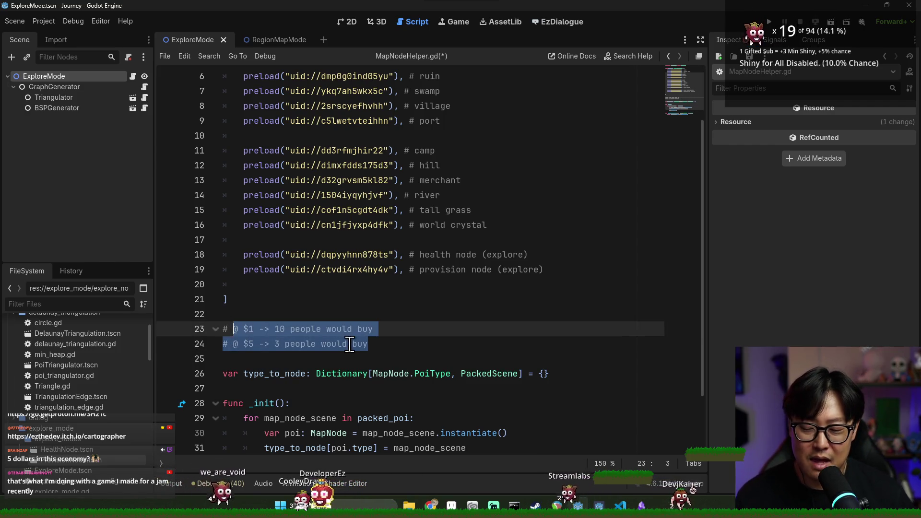
click(410, 346)
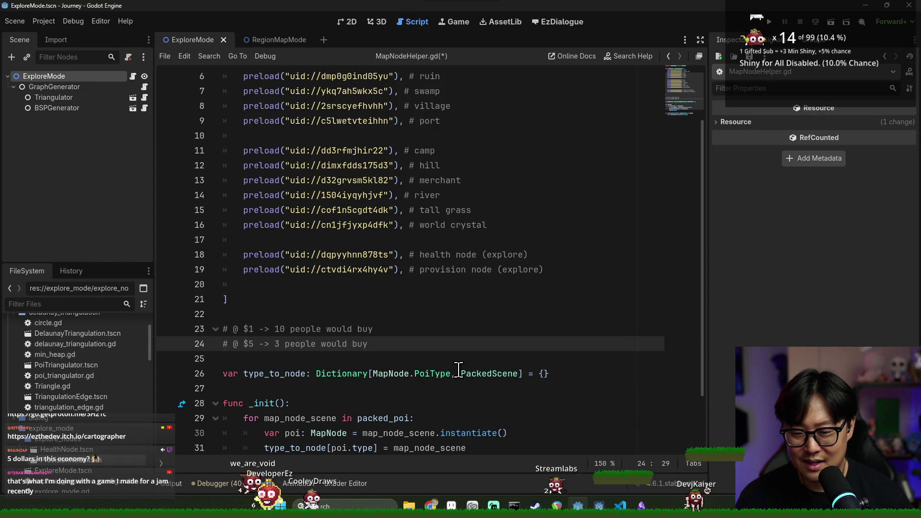
- Delete the temporary price comments and save MapNodeHelper.gd
key(Return)
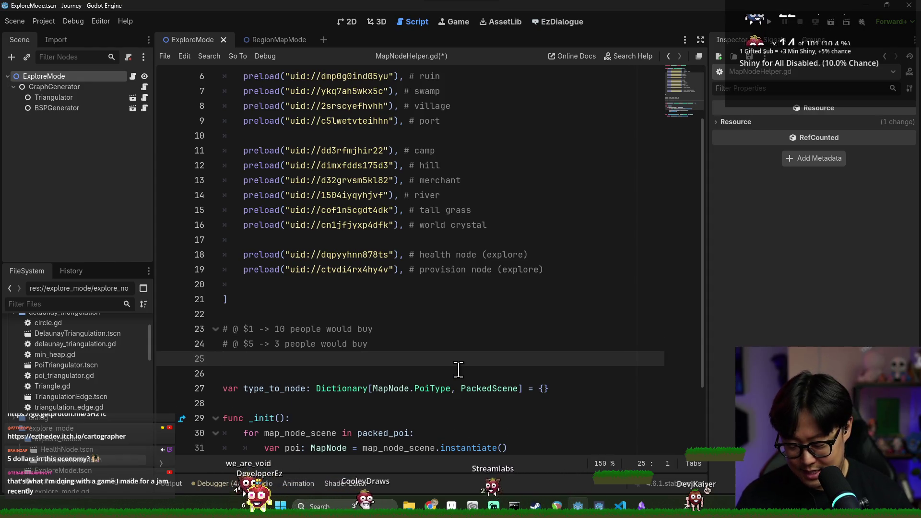
shift+click(302, 314)
key(BackSpace)
key(BackSpace)
key(ctrl+s)
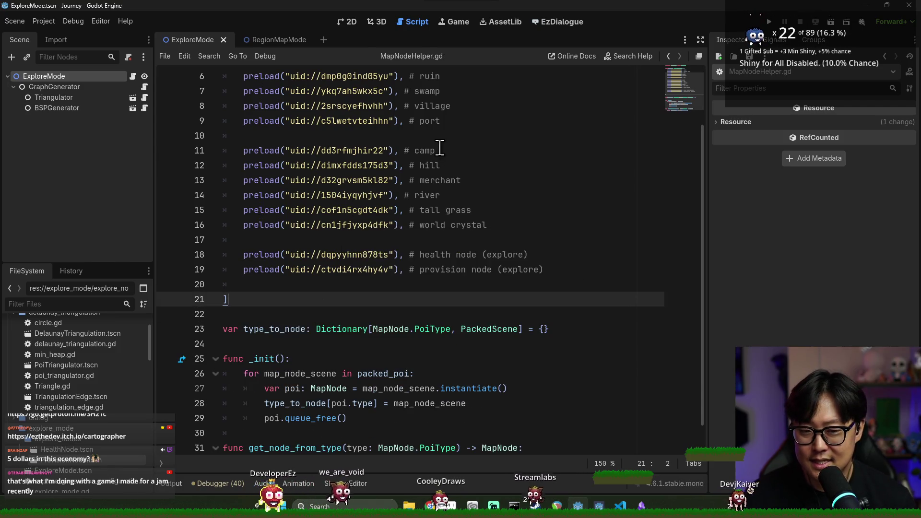
- Remove the blank line before the preload list's closing bracket and save
click(446, 151)
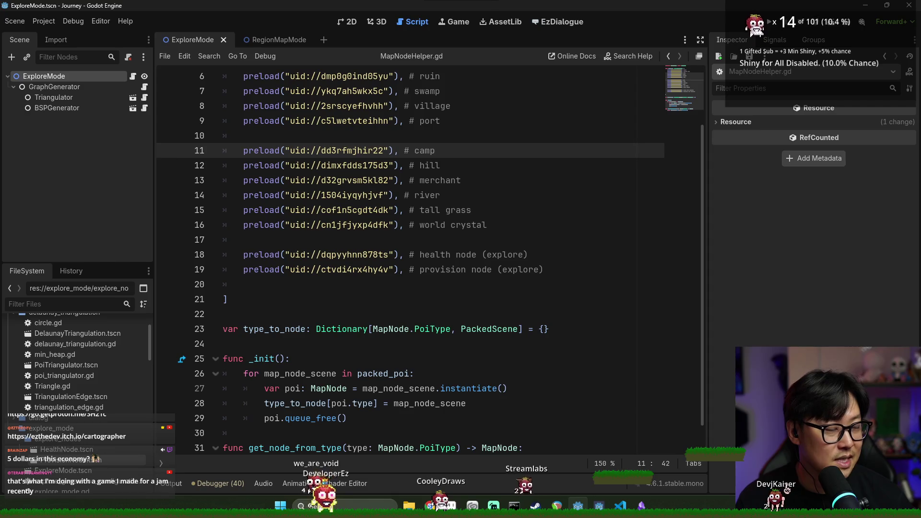
click(394, 285)
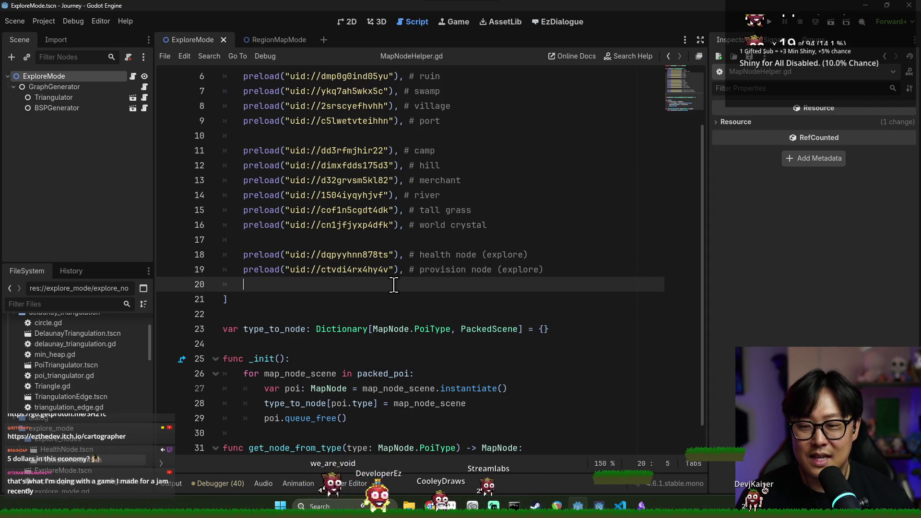
key(BackSpace)
key(ctrl+s)
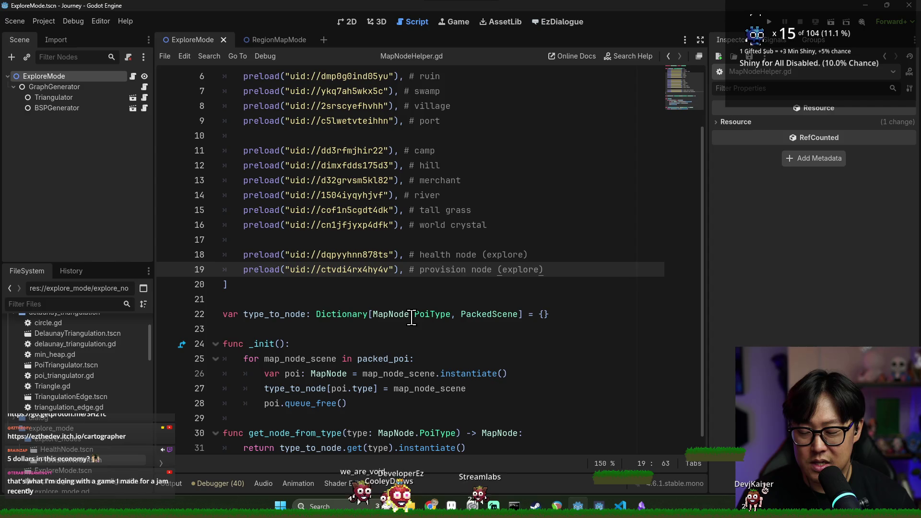
- Look over the tall grass, hill and merchant preload entries, then run the project
scroll(443, 321, down, 1)
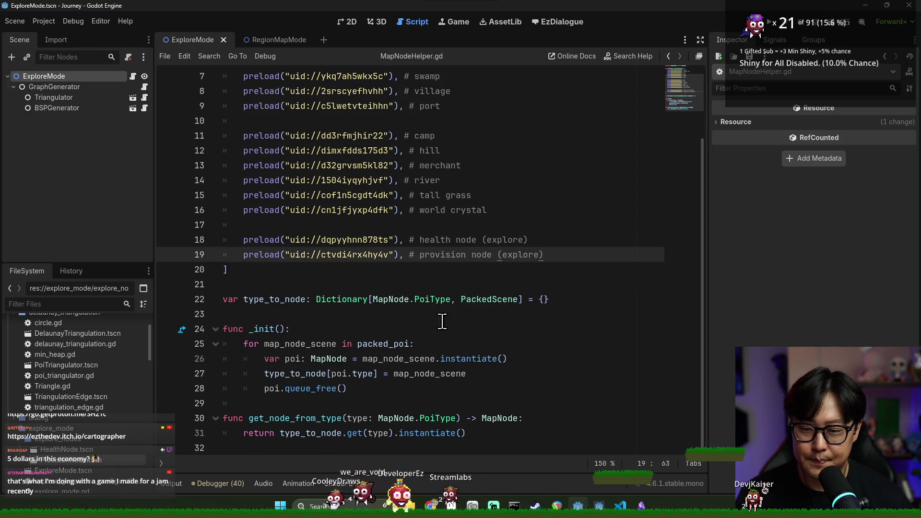
click(349, 195)
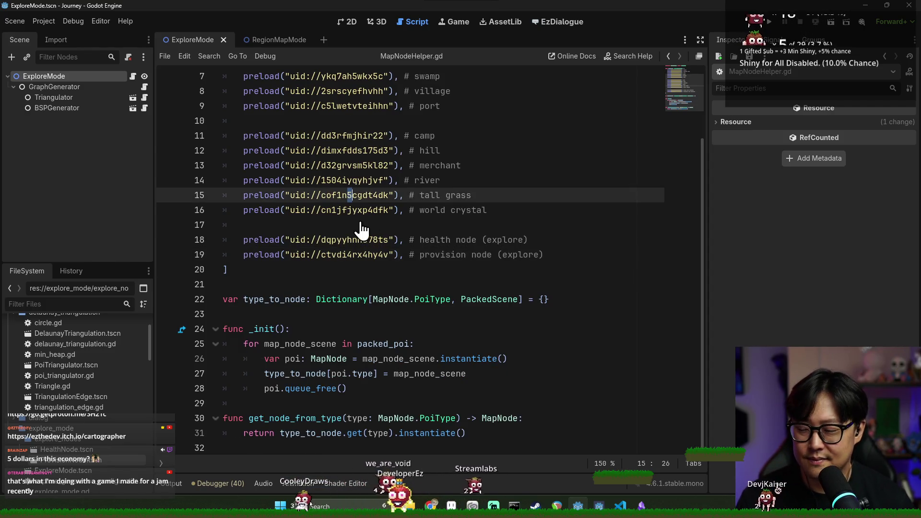
scroll(313, 262, up, 2)
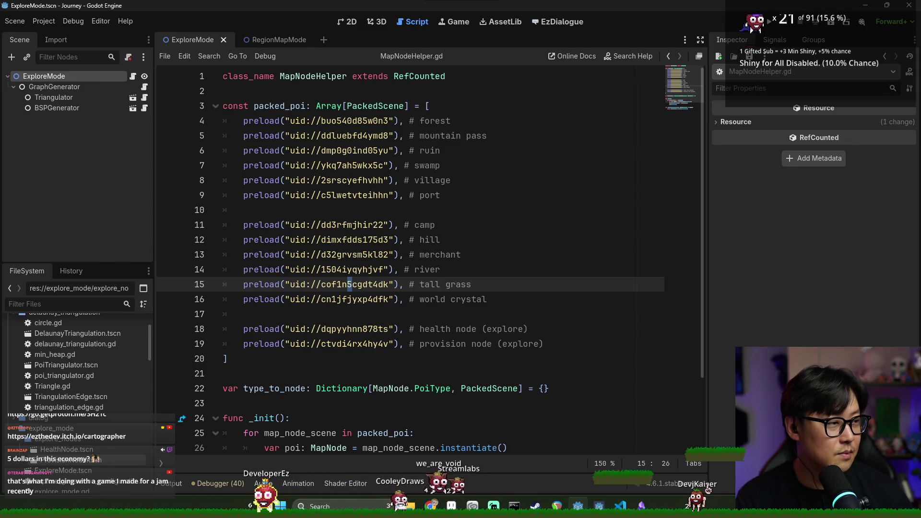
click(388, 242)
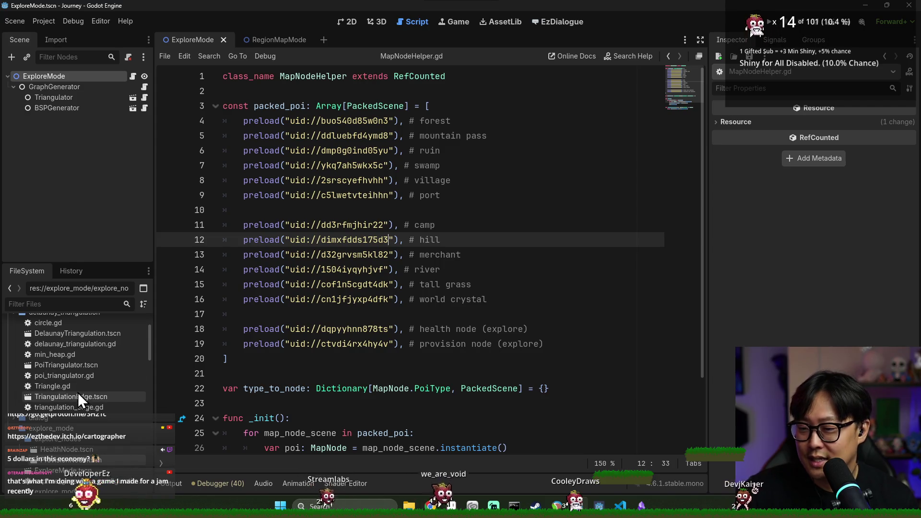
click(15, 428)
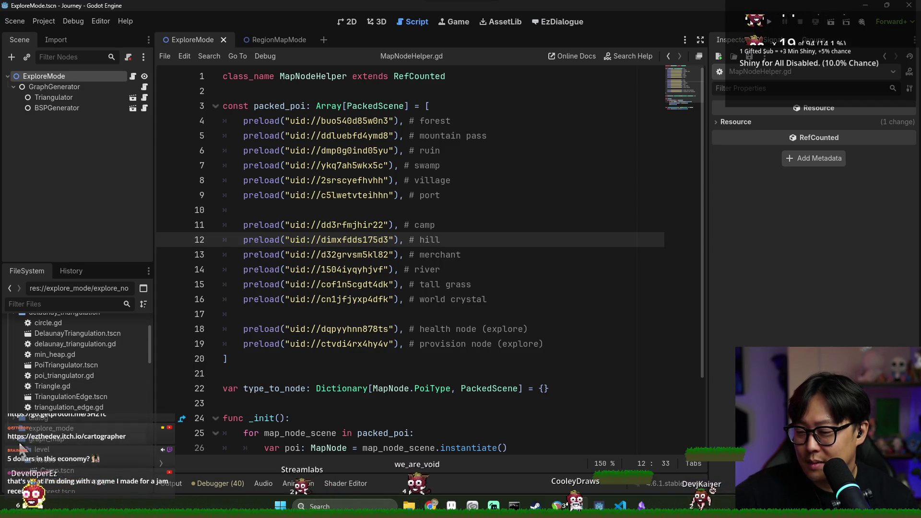
click(398, 255)
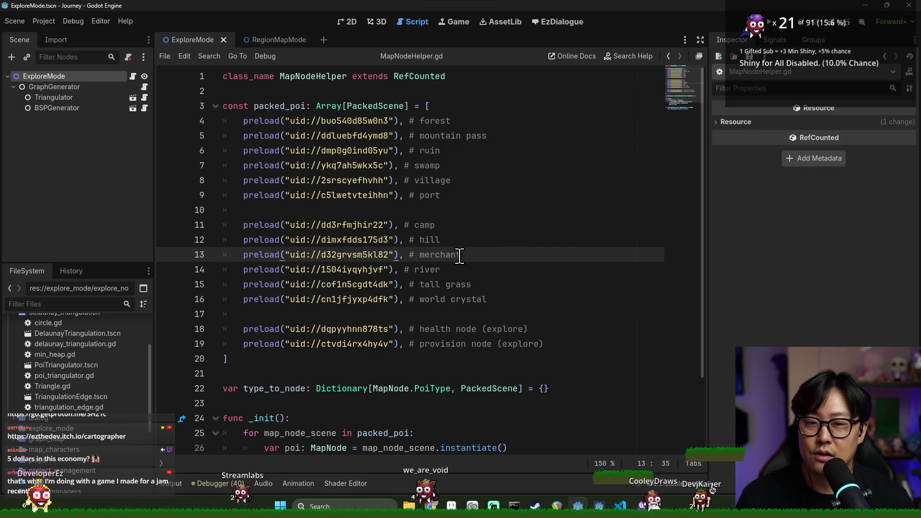
mouse_move(362, 264)
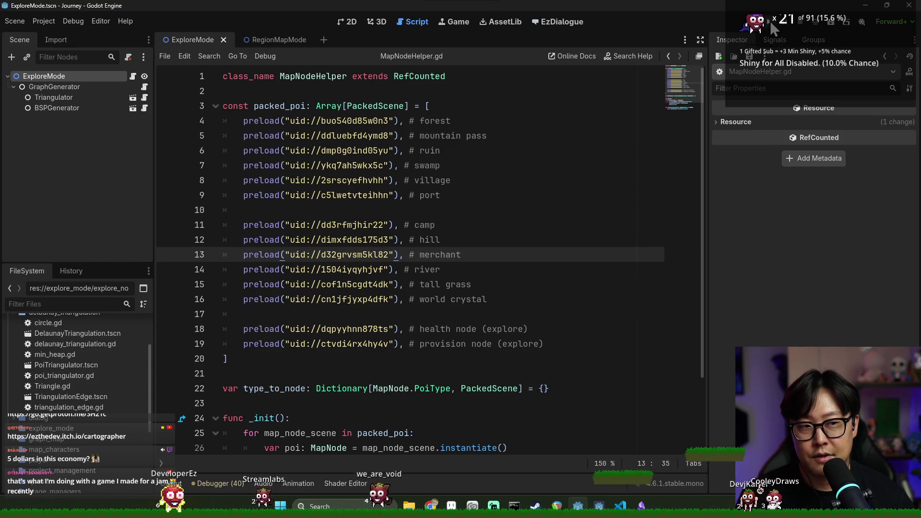
click(822, 21)
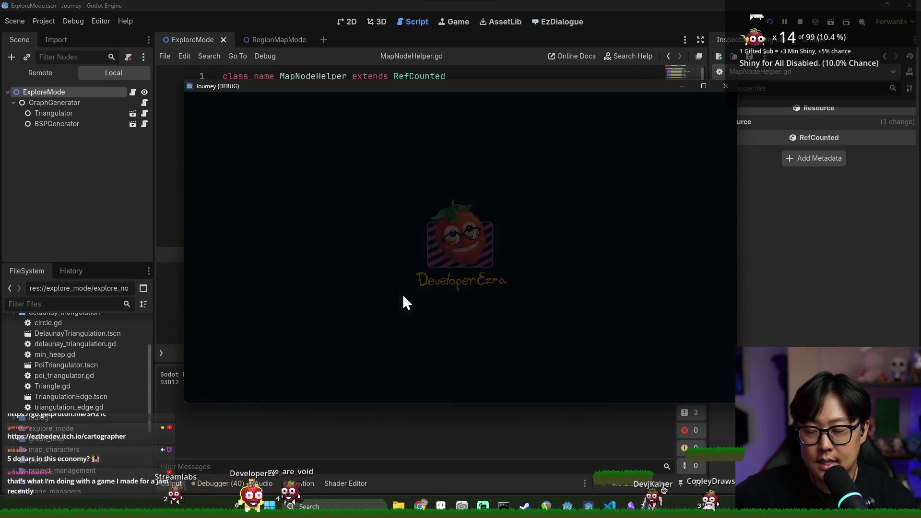
- Start a New Game, enter the starting village node, then stop the game with F8
click(467, 253)
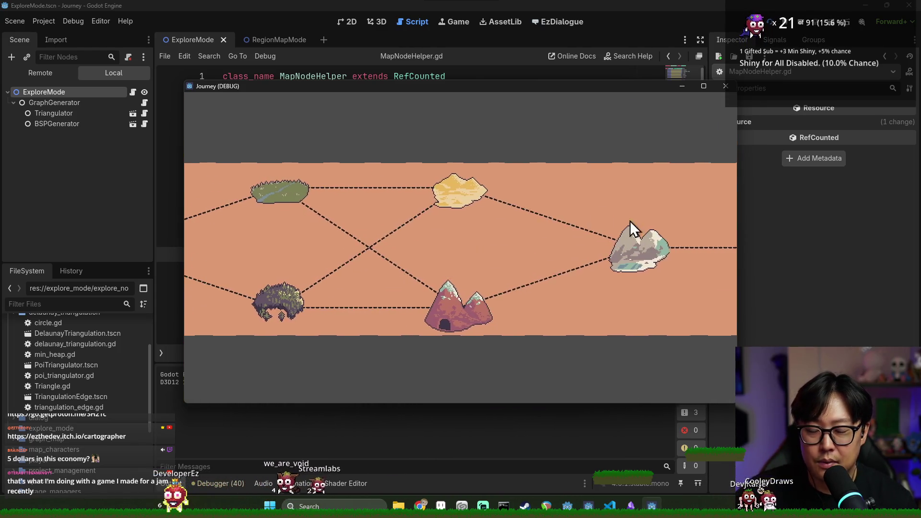
click(288, 258)
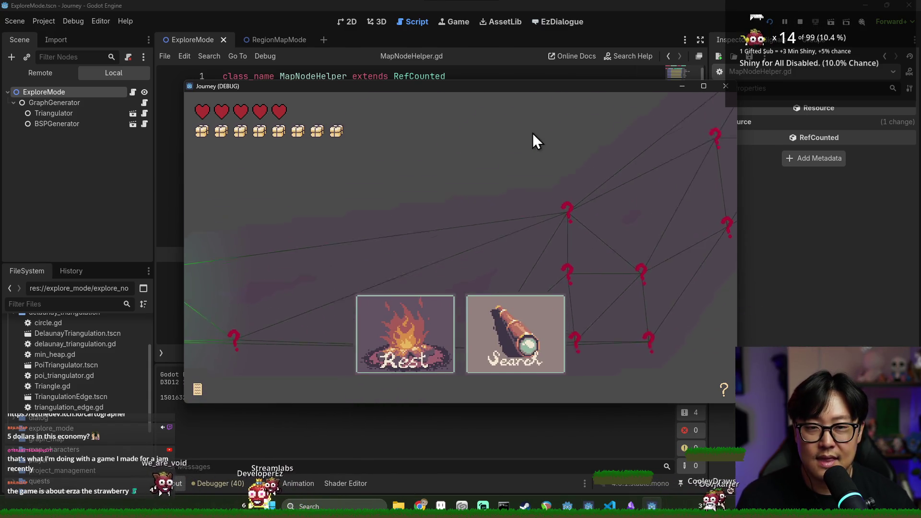
key(F8)
- Rerun the project with F5, inspect the exploration map, then stop the game
key(F5)
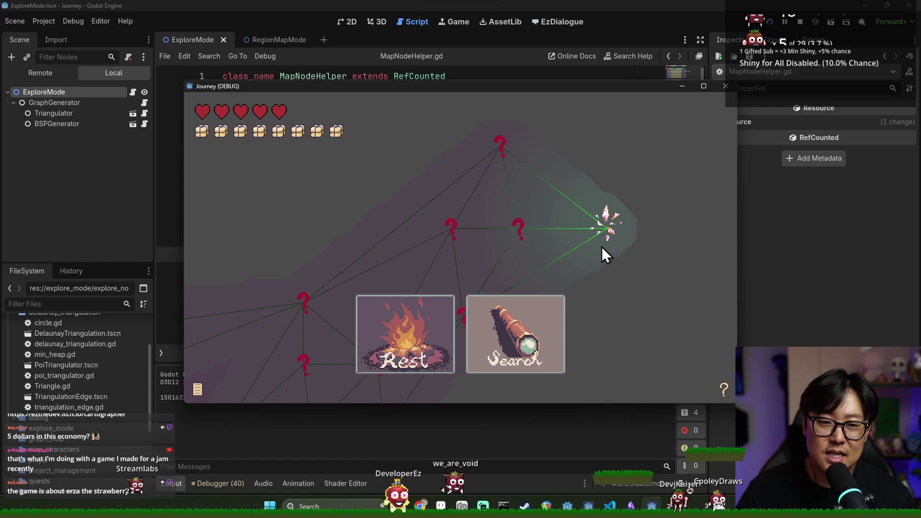
mouse_move(611, 225)
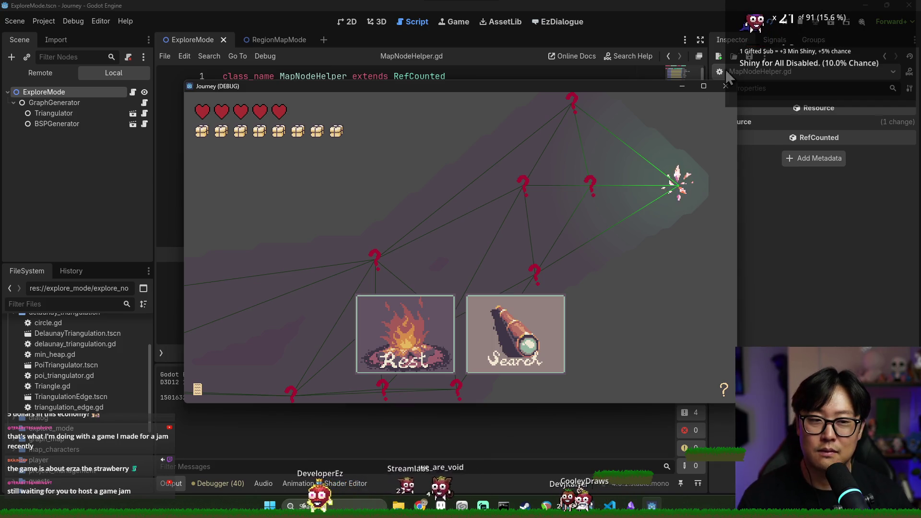
click(800, 25)
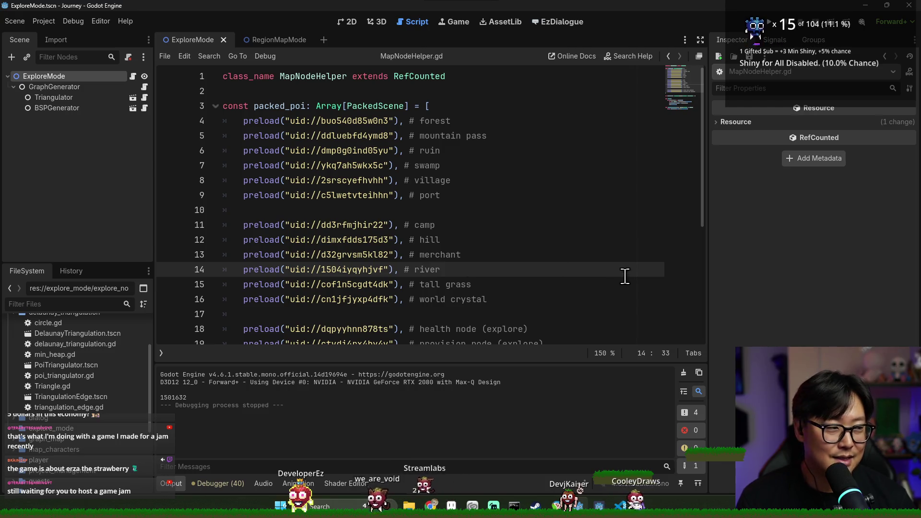
- Clear the output log and inspect MapNodeHelper's packed_poi and get_node_from_type code
scroll(625, 277, down, 5)
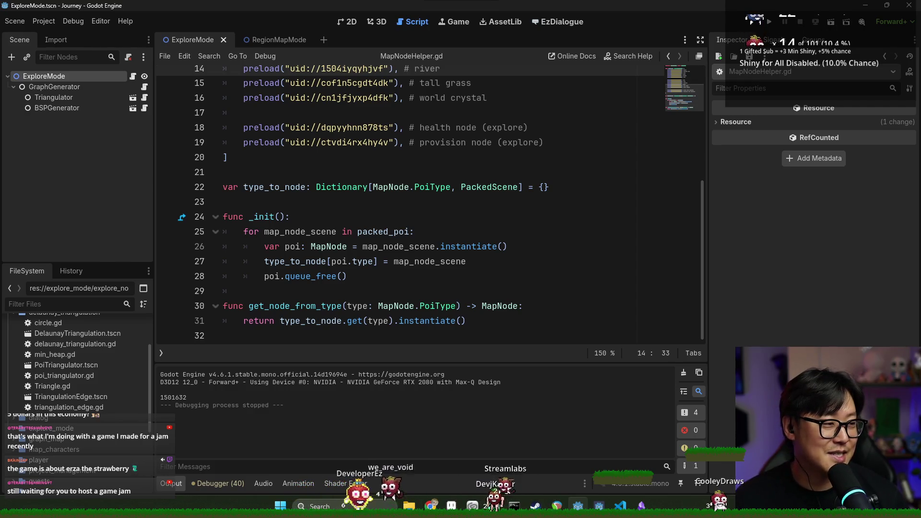
click(433, 269)
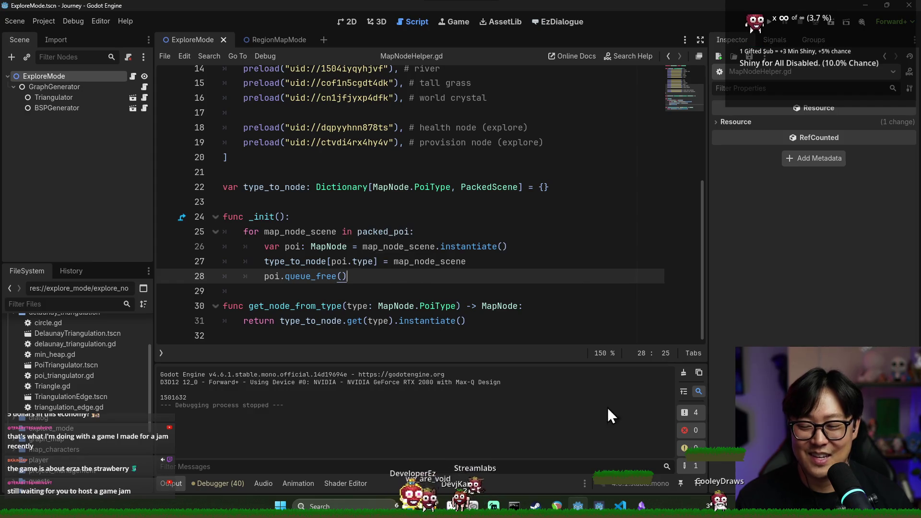
click(682, 374)
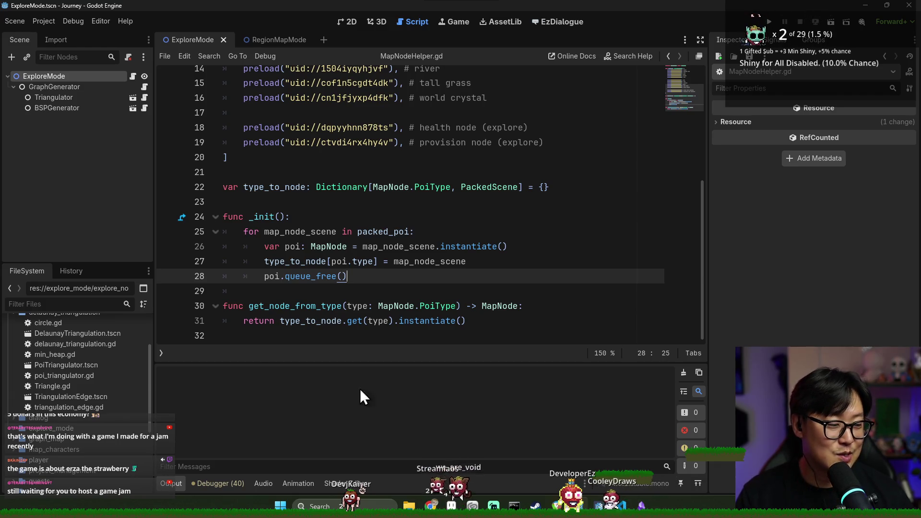
click(393, 231)
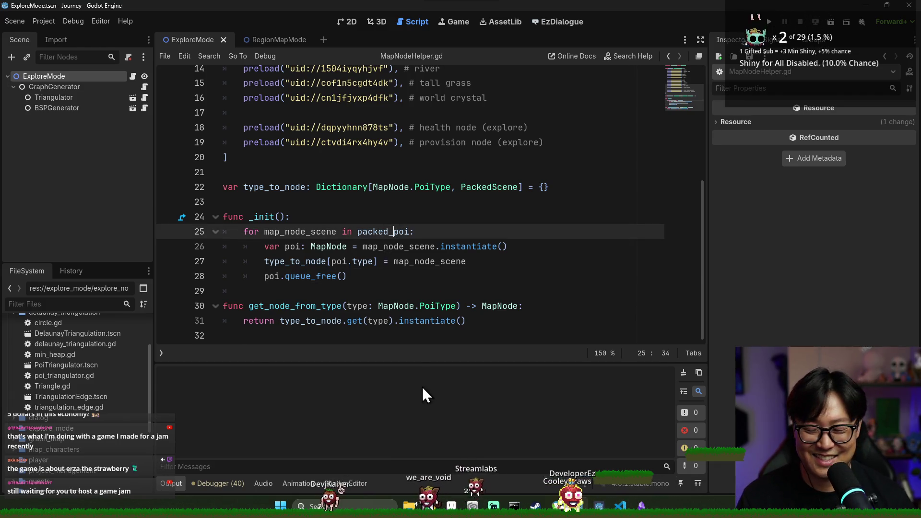
click(284, 321)
key(ctrl+space)
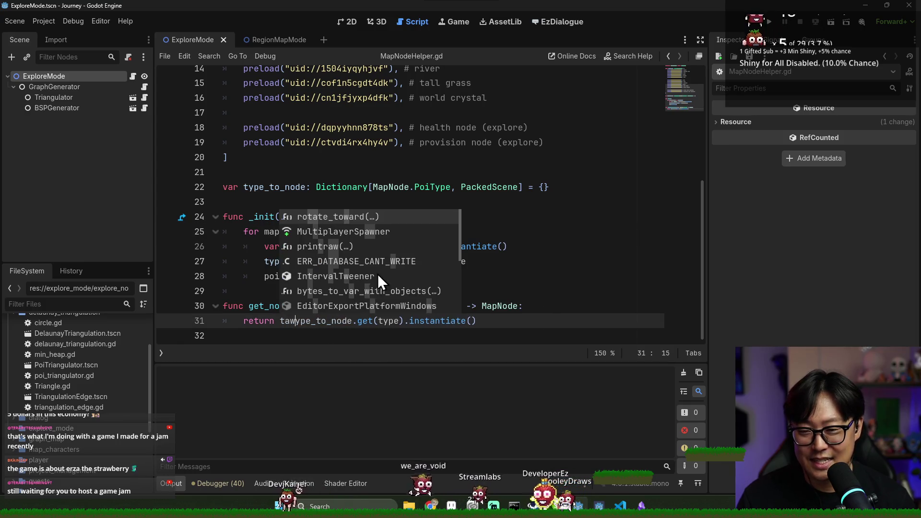
click(525, 202)
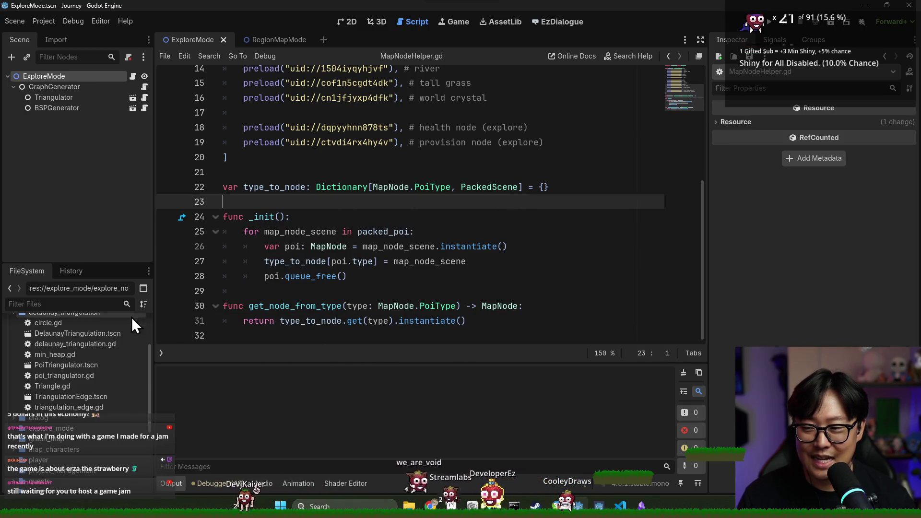
- Review MapNodeHelper's _init lines, then switch to the ExploreMode scene via RegionMapMode
scroll(70, 378, up, 2)
click(13, 355)
click(398, 290)
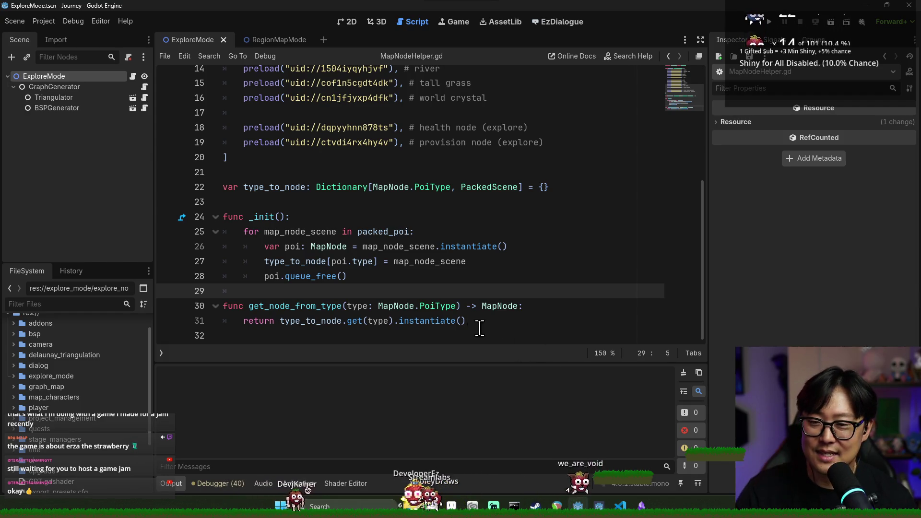
drag(393, 262, 497, 272)
click(280, 188)
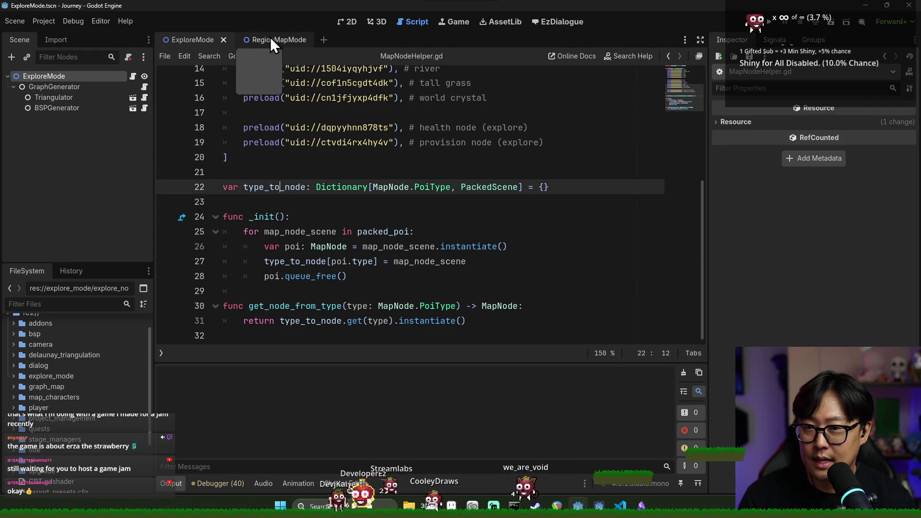
click(271, 37)
click(185, 42)
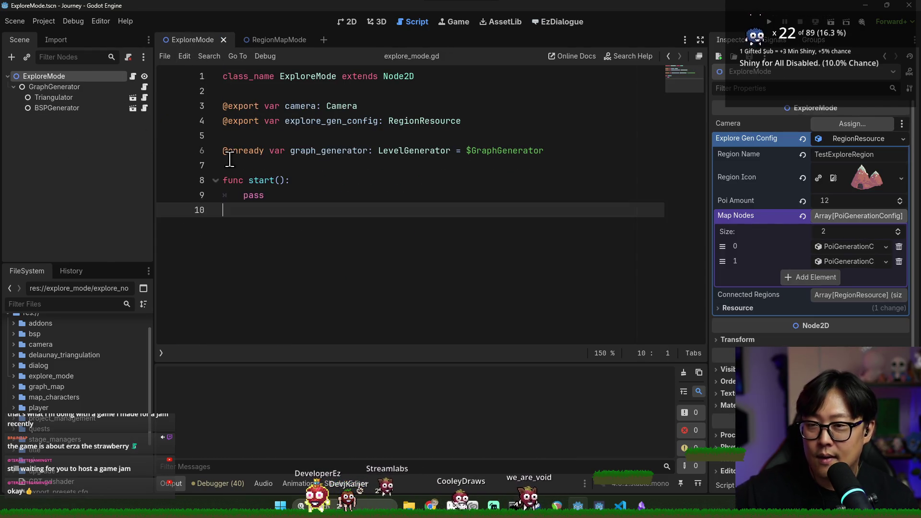
- Inspect the ExploreMode scene's GraphGenerator and Map Nodes entries, then save the scene
click(278, 39)
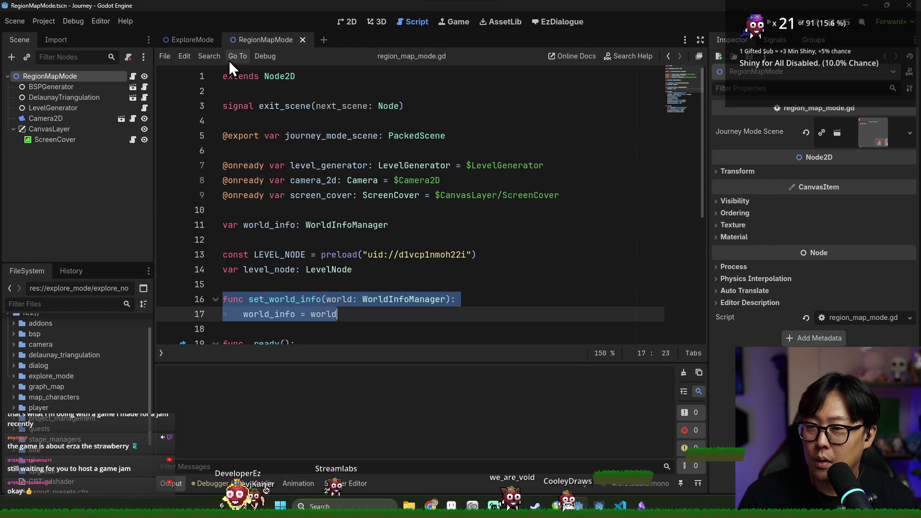
click(180, 39)
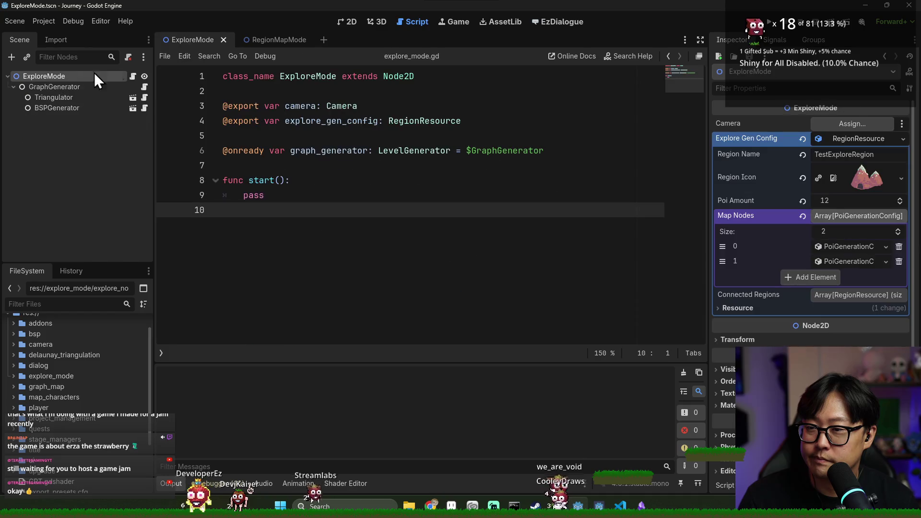
click(66, 89)
click(68, 77)
click(850, 247)
click(848, 248)
click(850, 262)
click(847, 261)
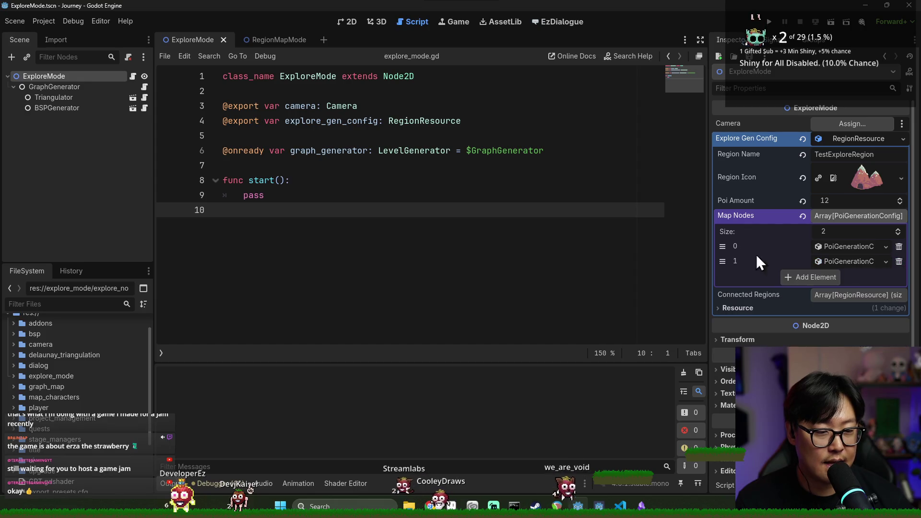
key(ctrl+s)
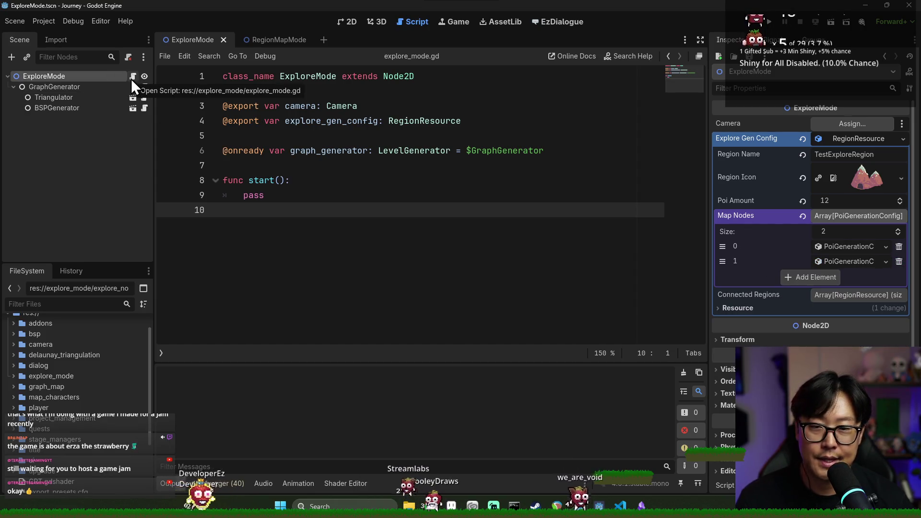
- Write 'graph_generator.act0_region = explore_gen_config' in start() and jump to act0_region's definition
click(261, 180)
double_click(329, 150)
click(333, 181)
key(Return)
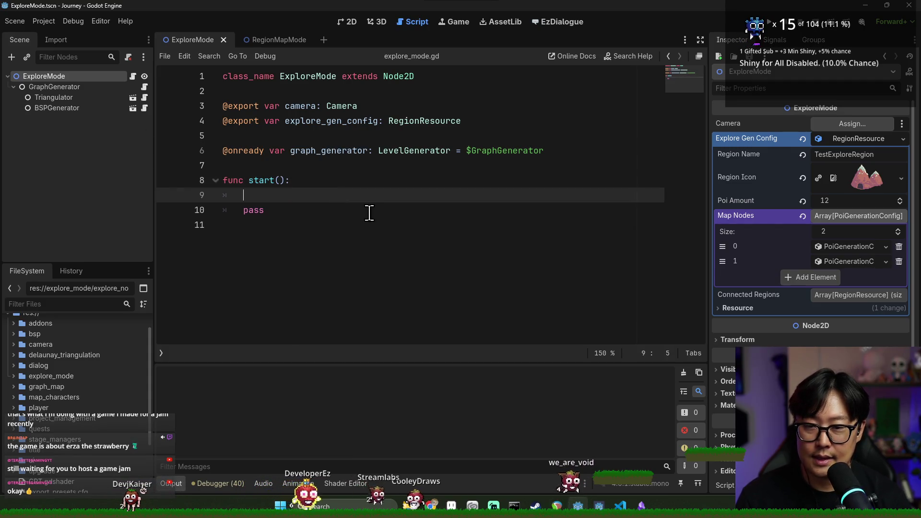
text(gra)
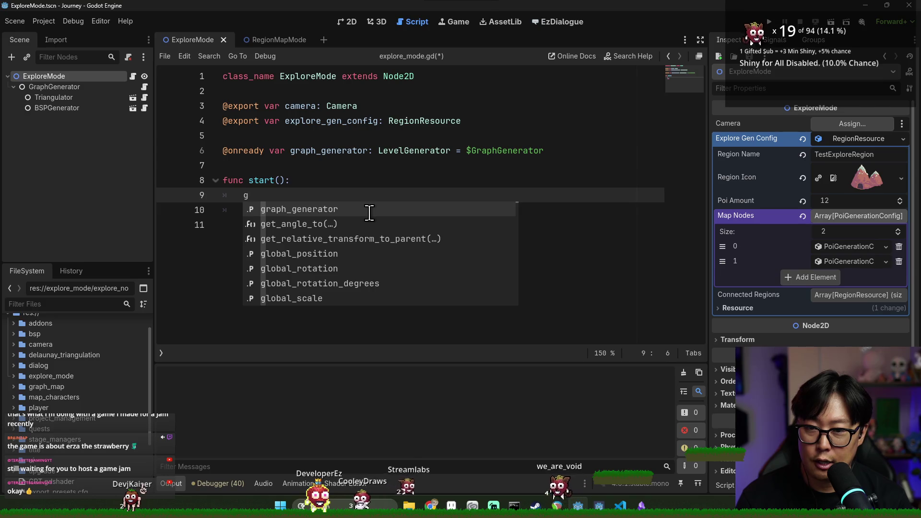
key(Return)
text(.)
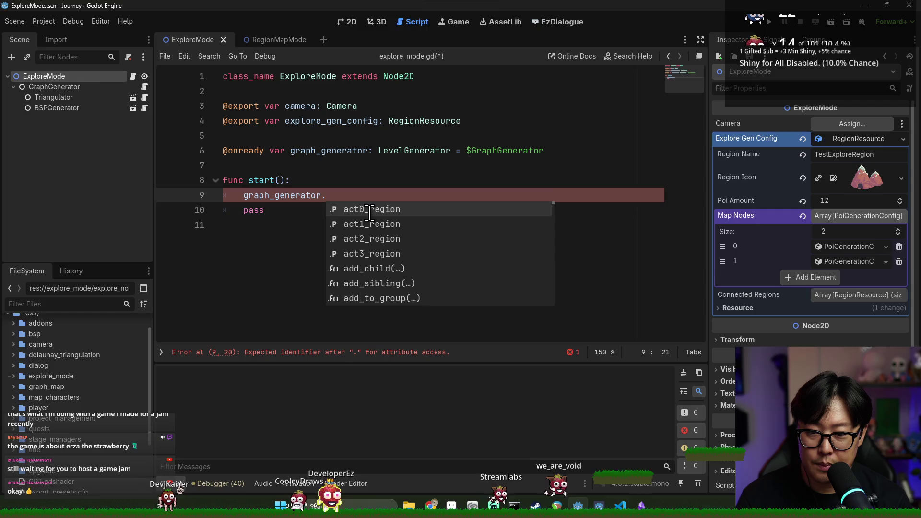
key(Return)
key(ctrl+space)
key(Escape)
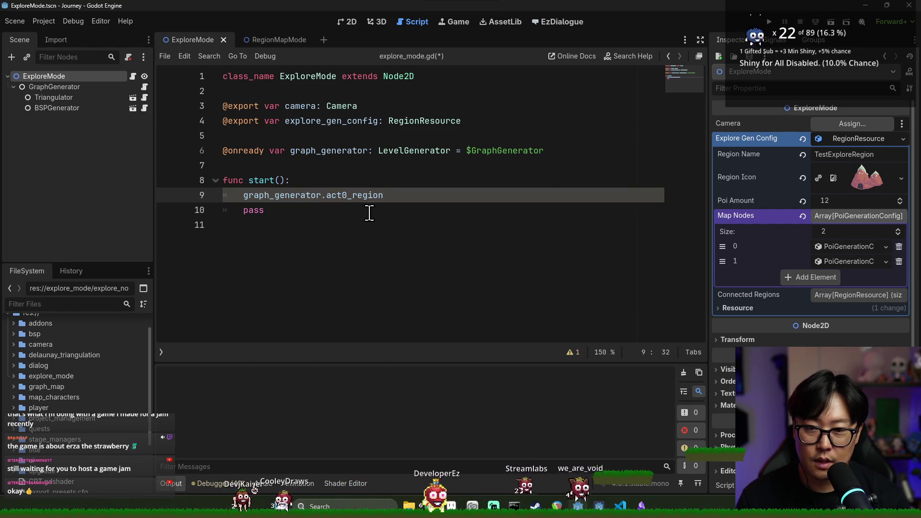
text( = e)
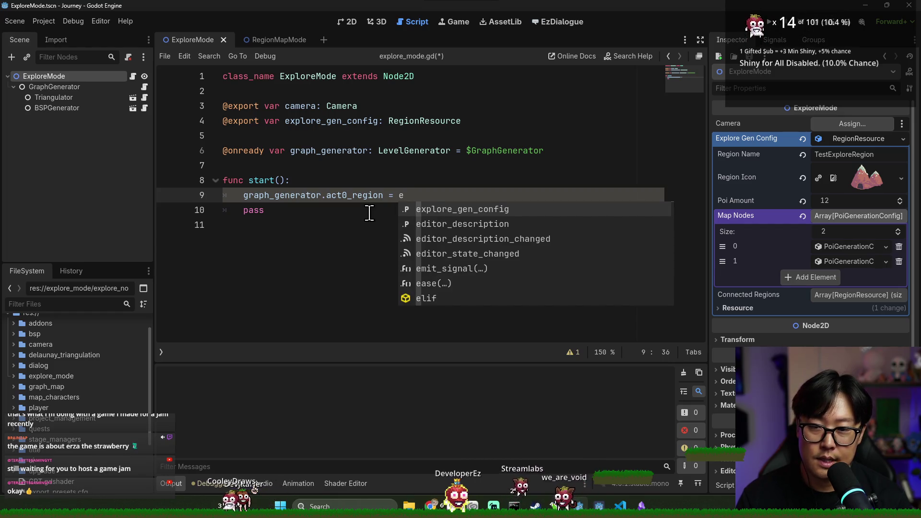
key(Return)
ctrl+click(344, 202)
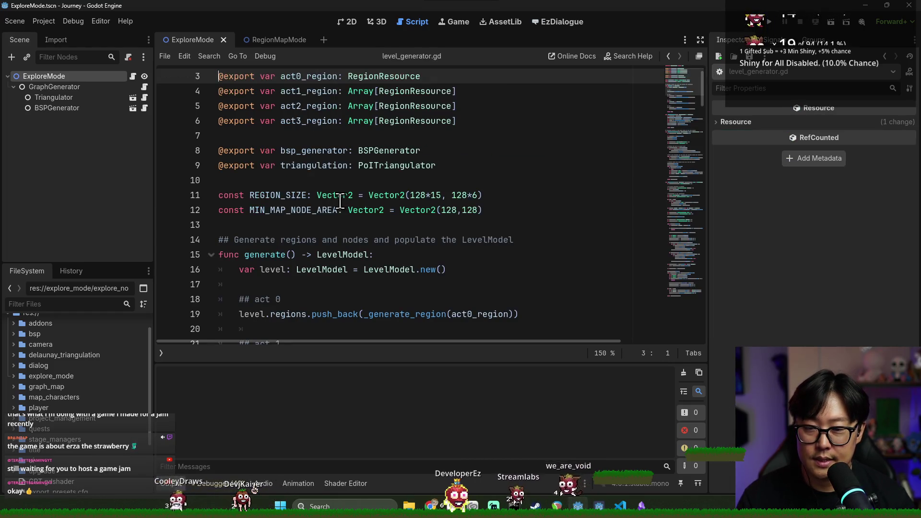
- Read through level_generator.gd's generate function and its _generate_region calls
click(474, 211)
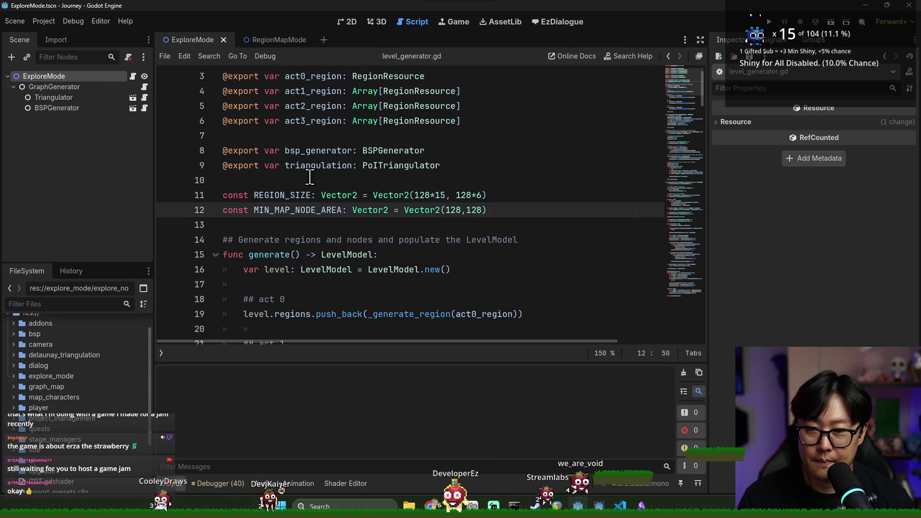
scroll(317, 182, down, 3)
click(273, 126)
click(295, 169)
scroll(307, 192, down, 1)
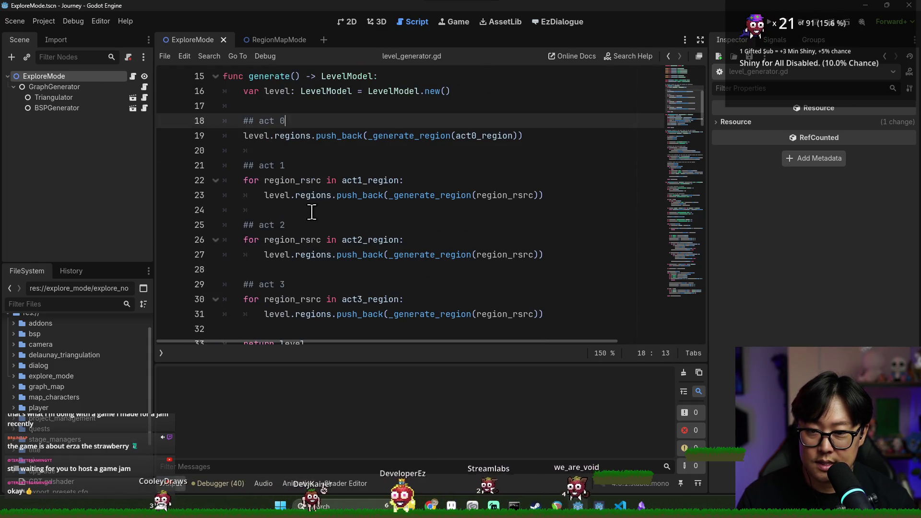
scroll(288, 214, down, 1)
scroll(271, 226, up, 3)
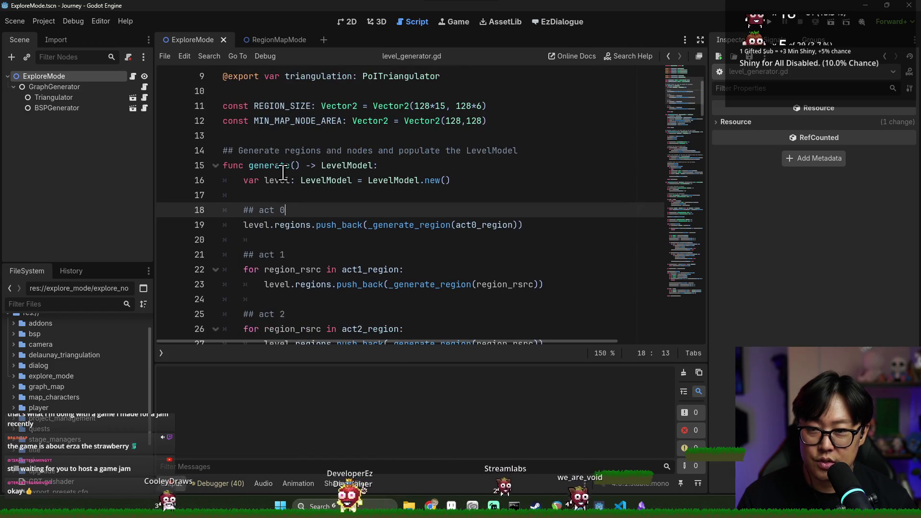
double_click(269, 226)
double_click(432, 226)
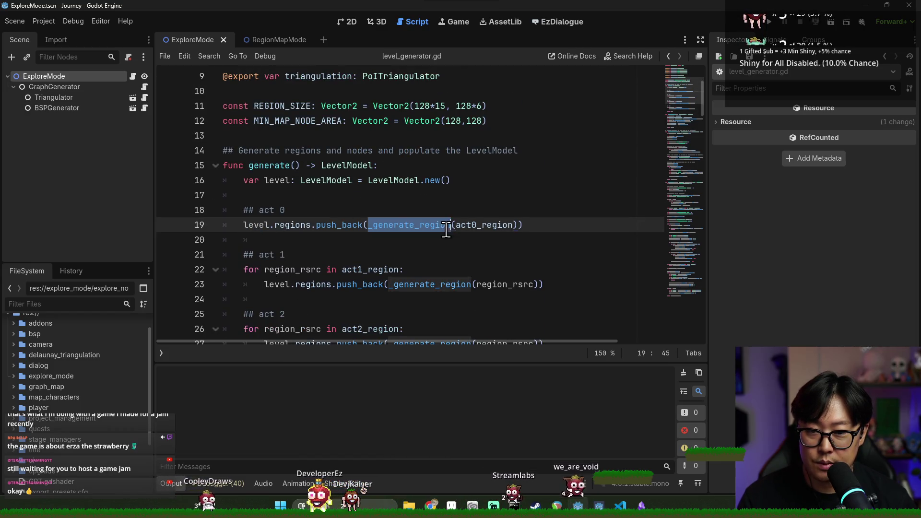
click(258, 224)
click(398, 224)
- Back in explore_mode.gd, delete the leftover pass from start() and save
key(alt+Left)
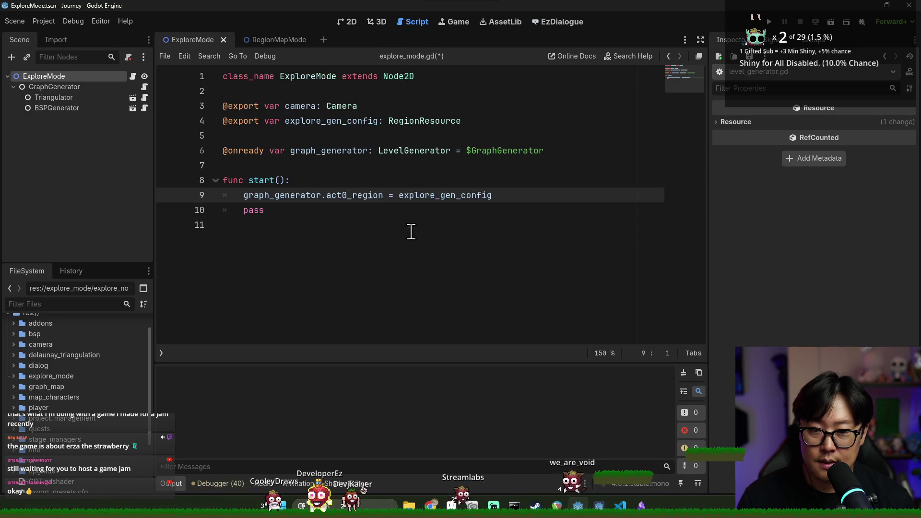
double_click(433, 190)
key(ctrl+s)
click(253, 211)
key(ctrl+s)
- Filter the FileSystem by 'helper' and open MapNodeHelper.gd to check its preloads
text(helper)
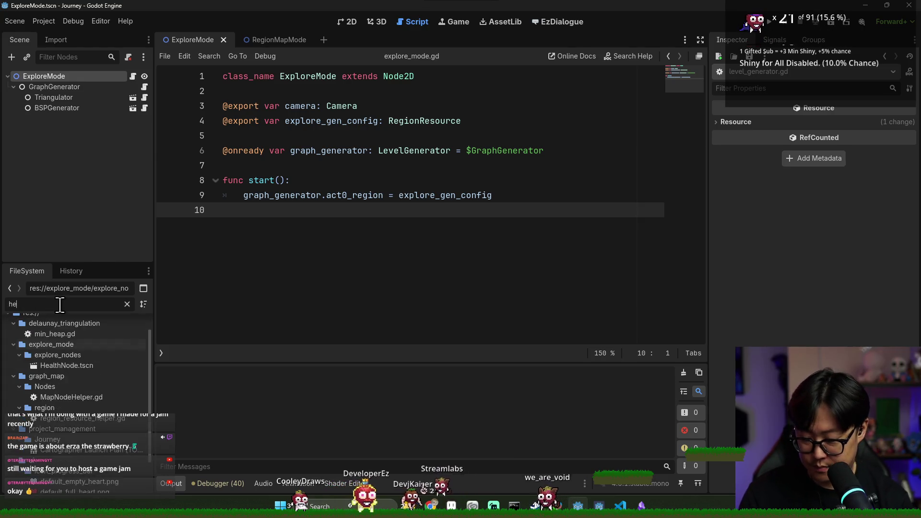
double_click(93, 365)
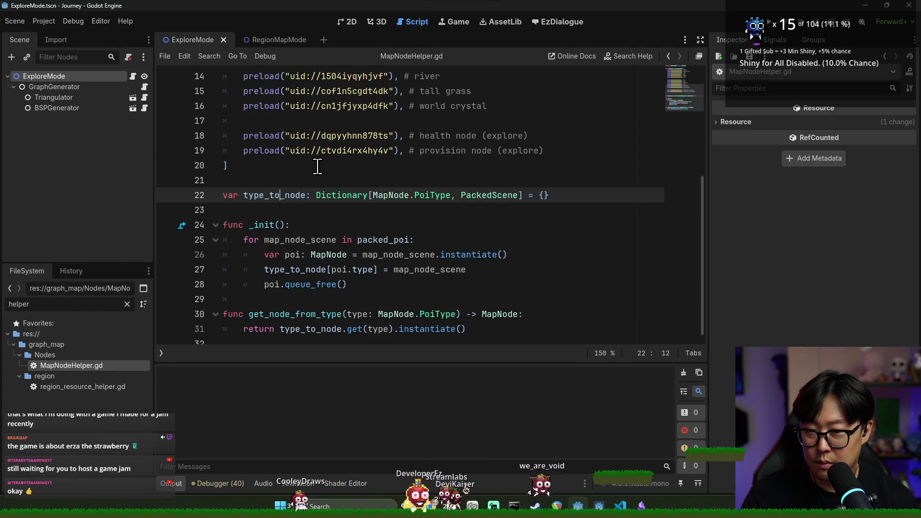
click(297, 150)
double_click(297, 150)
scroll(295, 253, down, 1)
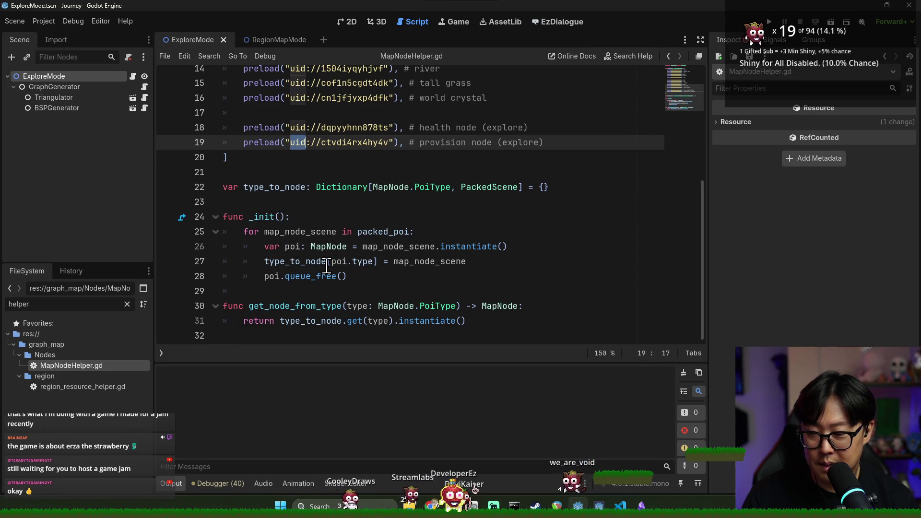
- Return to explore_mode.gd and examine GraphGenerator's properties and child nodes
click(525, 276)
key(alt+Left)
click(360, 182)
click(245, 195)
click(14, 87)
click(109, 87)
click(14, 86)
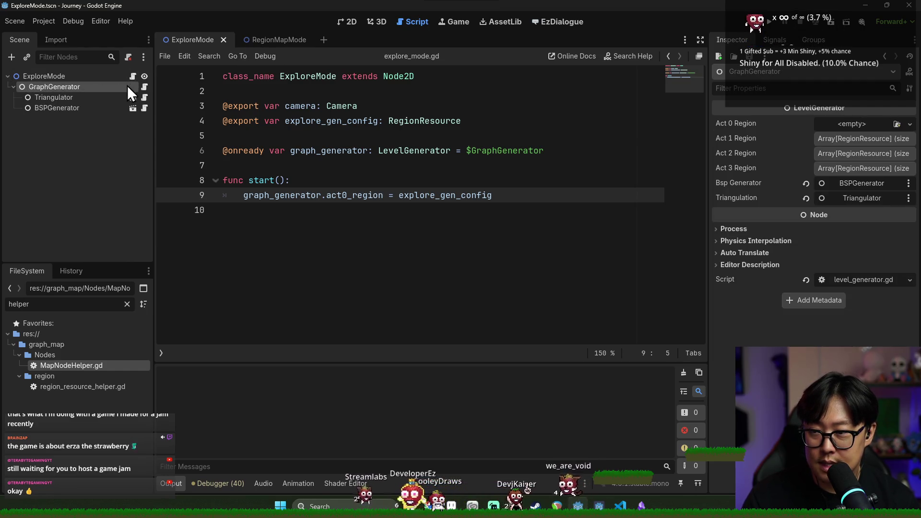
- Open level_generator.gd, scroll through it, and view BSPGenerator's properties
key(alt+Right)
key(ctrl+s)
scroll(363, 245, down, 8)
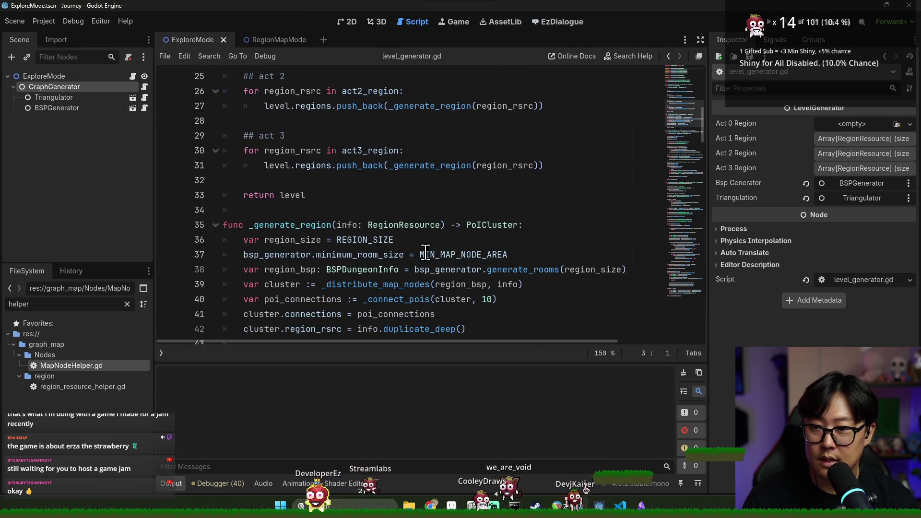
scroll(408, 249, down, 3)
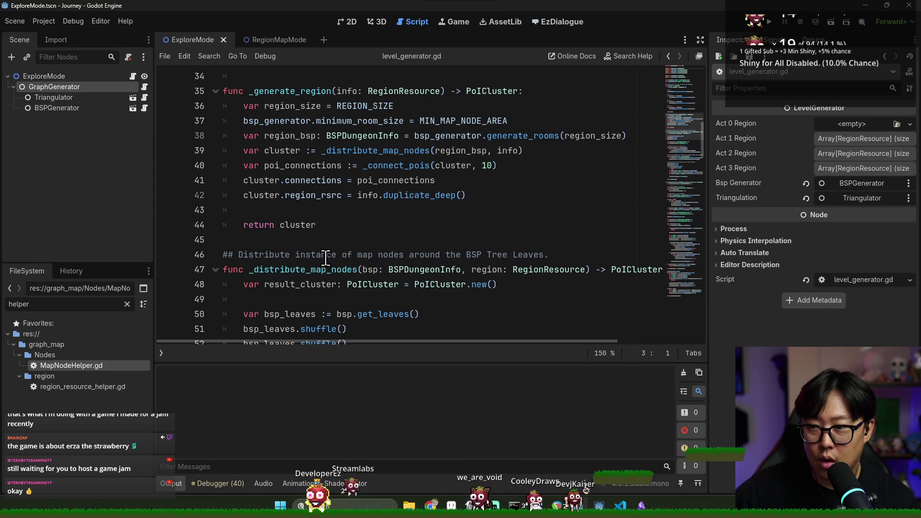
scroll(331, 258, up, 3)
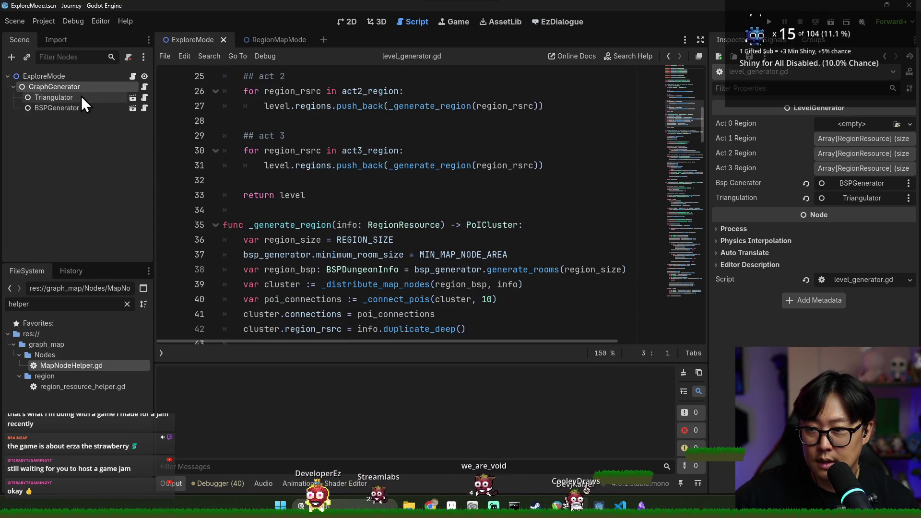
click(53, 108)
scroll(394, 242, down, 5)
scroll(394, 241, up, 2)
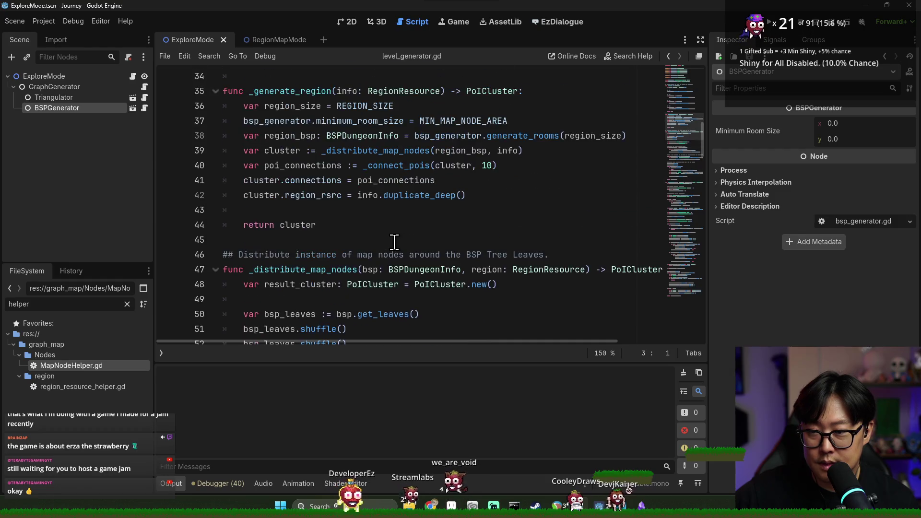
scroll(375, 235, up, 6)
scroll(410, 259, down, 5)
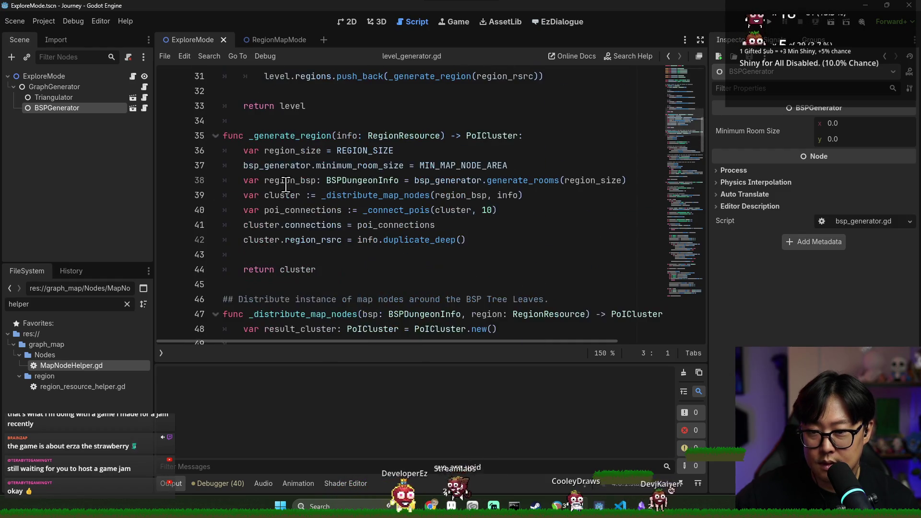
- Study _generate_region's bsp and region parameters and the map_nodes loop, then return to explore_mode.gd
double_click(287, 182)
double_click(278, 165)
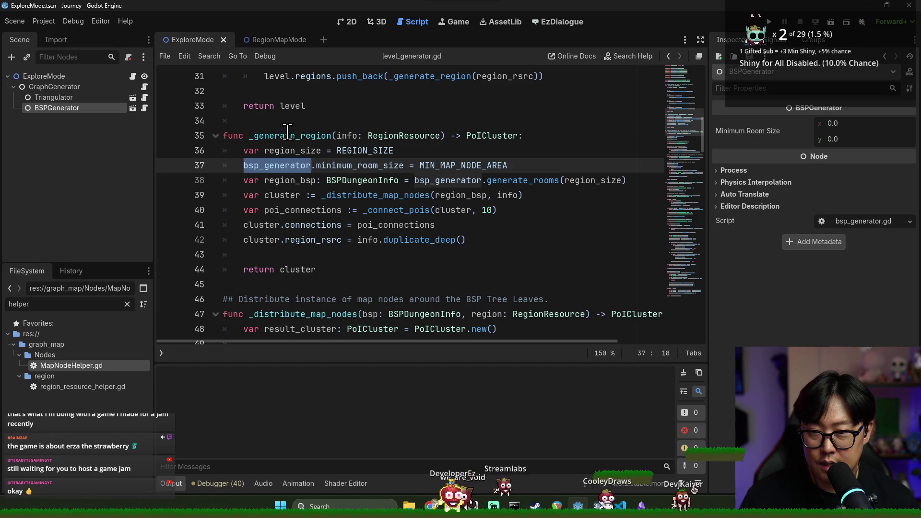
double_click(290, 135)
scroll(379, 189, down, 4)
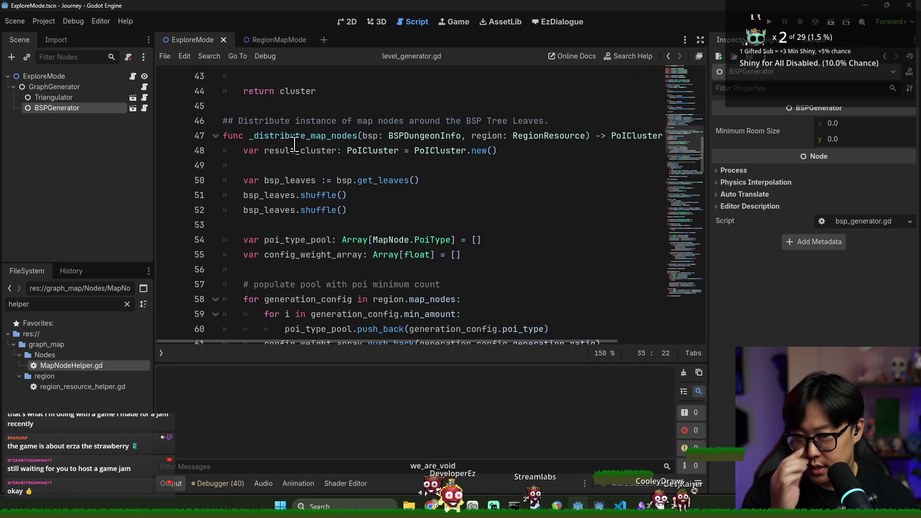
double_click(374, 139)
double_click(491, 136)
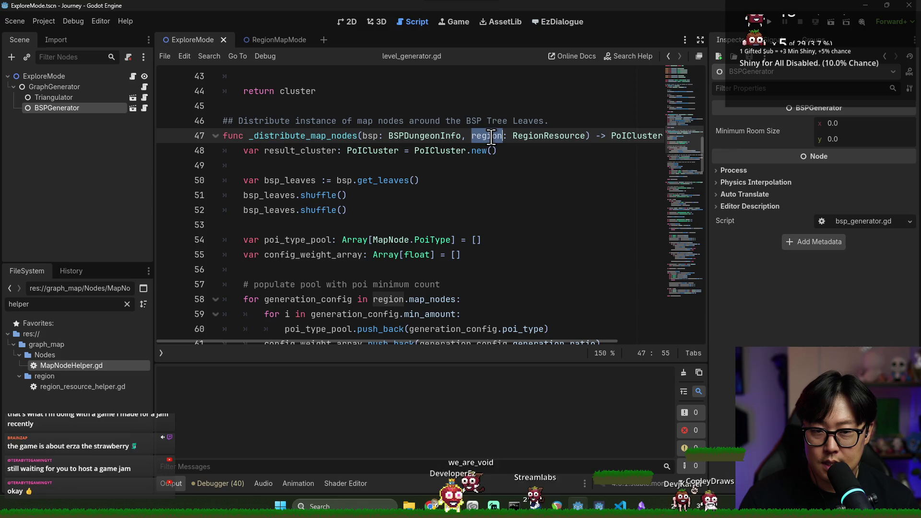
scroll(413, 204, down, 3)
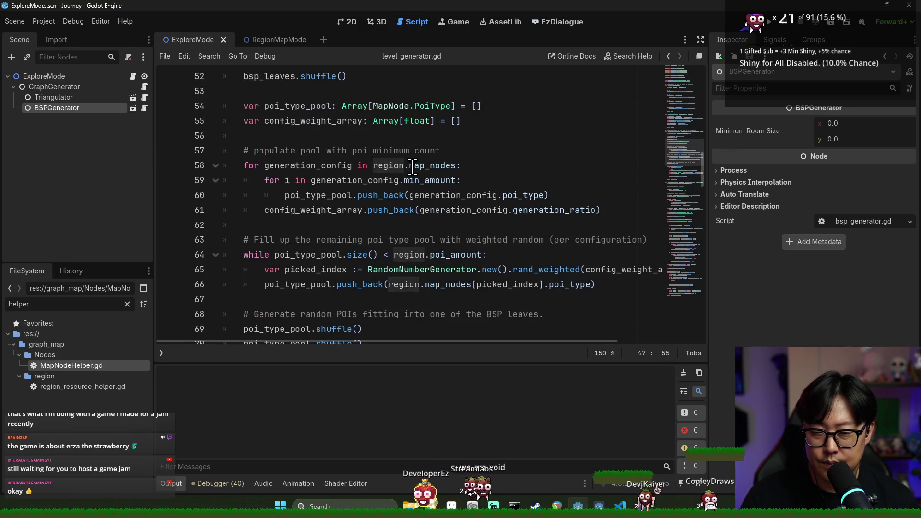
double_click(293, 165)
double_click(422, 165)
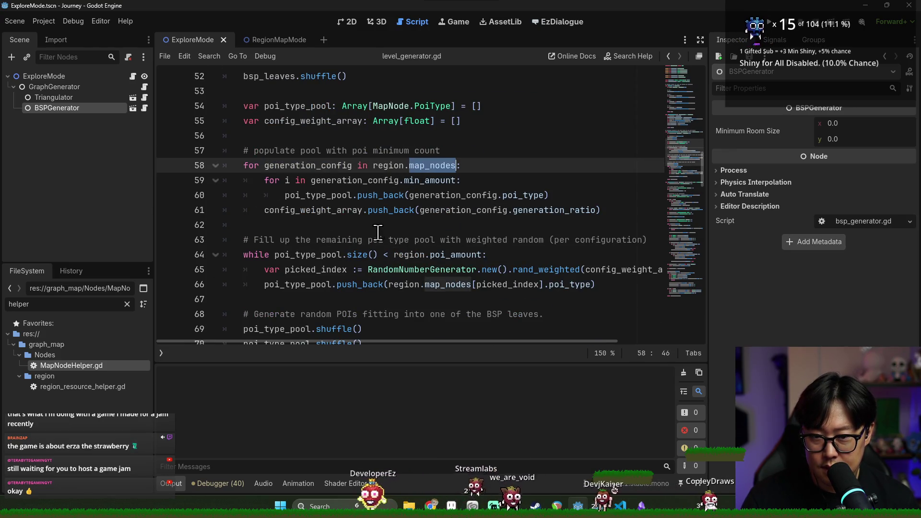
click(368, 195)
key(ctrl+s)
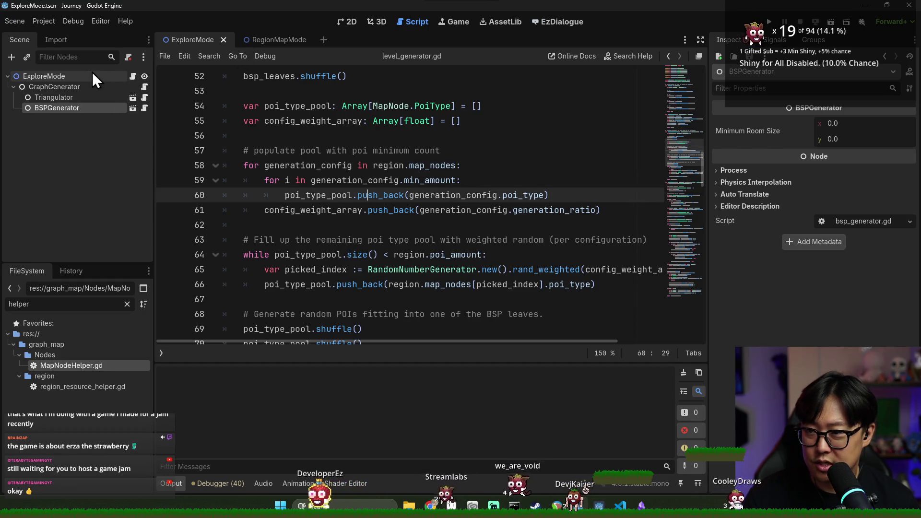
click(133, 76)
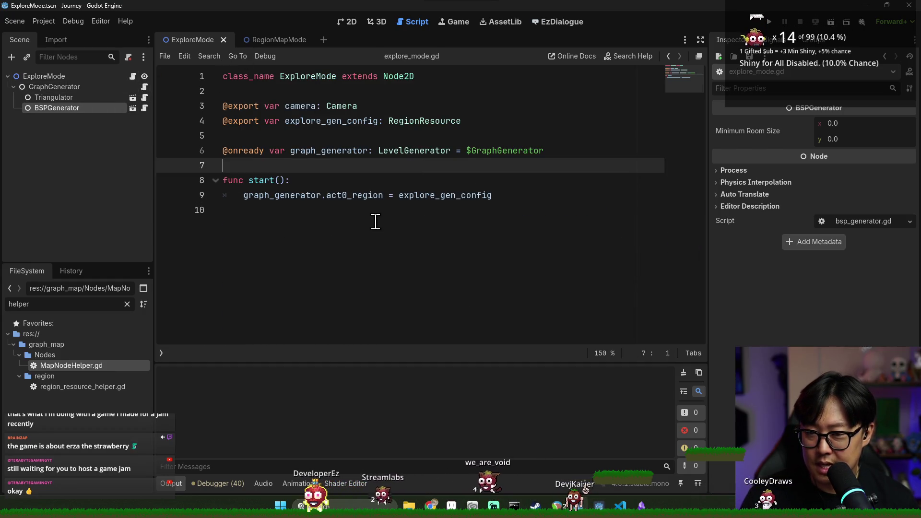
- Add a _ready() function that calls start(), and save the script
key(Return)
text(fu)
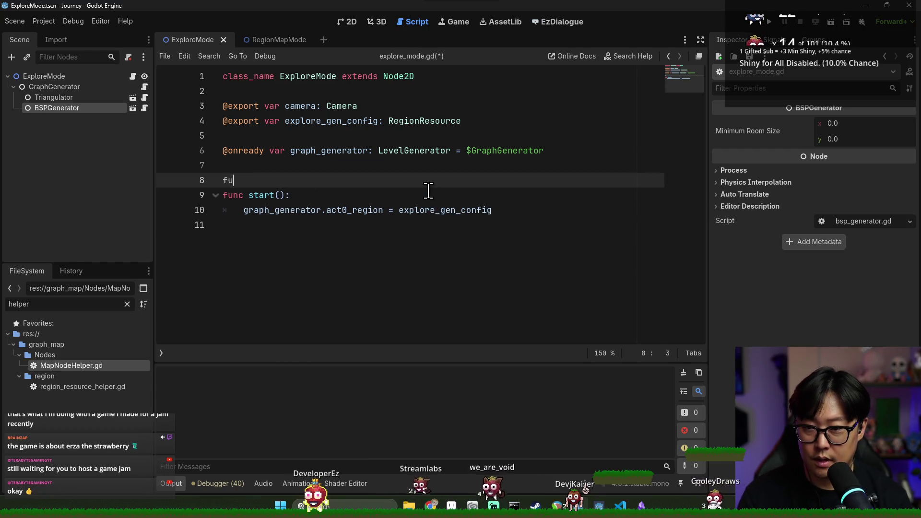
text(:)
key(Return)
text(_)
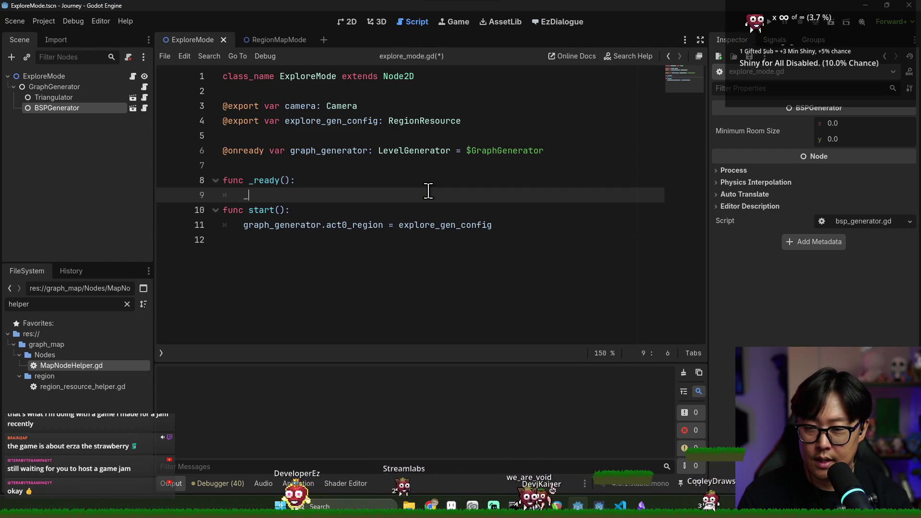
text(art())
key(Return)
key(ctrl+s)
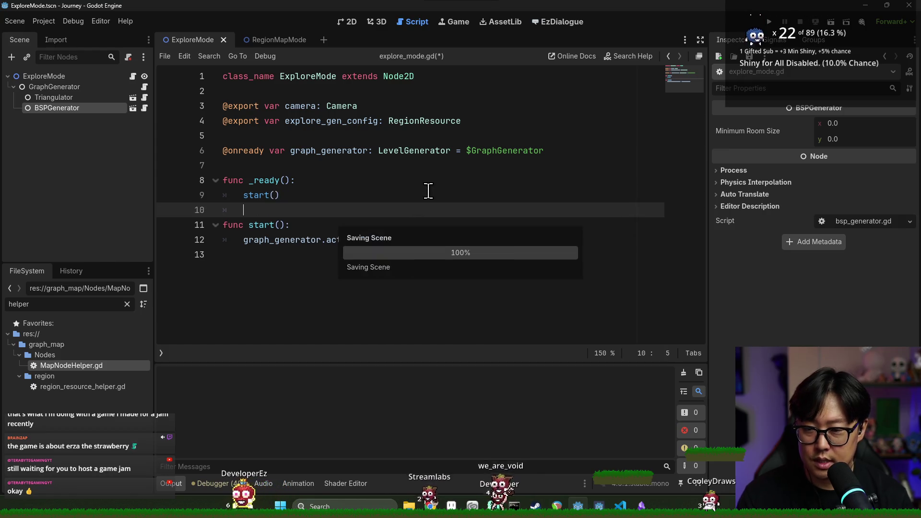
click(366, 165)
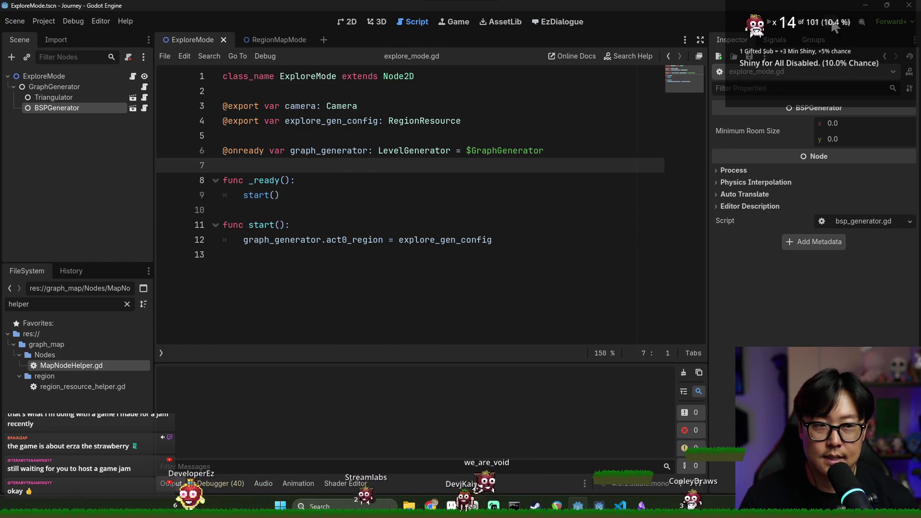
- Run the scene to test the script, then stop it
click(832, 23)
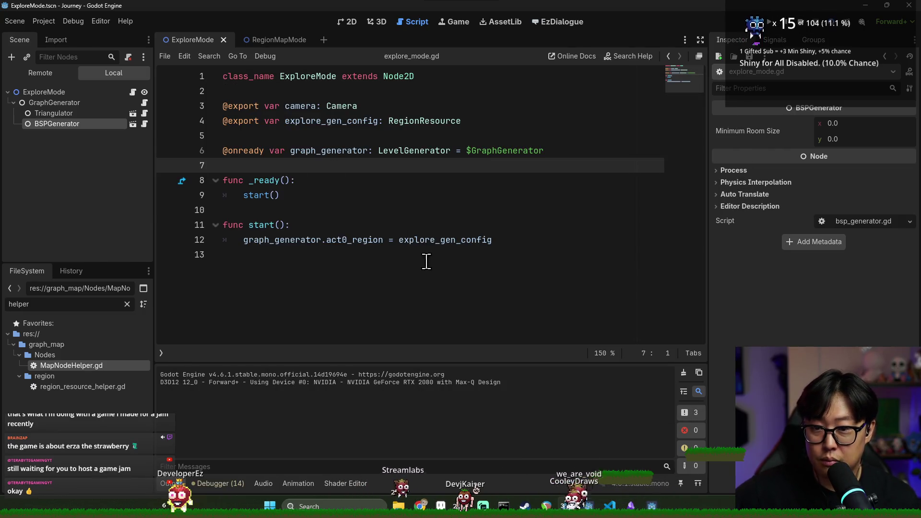
key(Down)
key(Down)
key(Down)
click(800, 22)
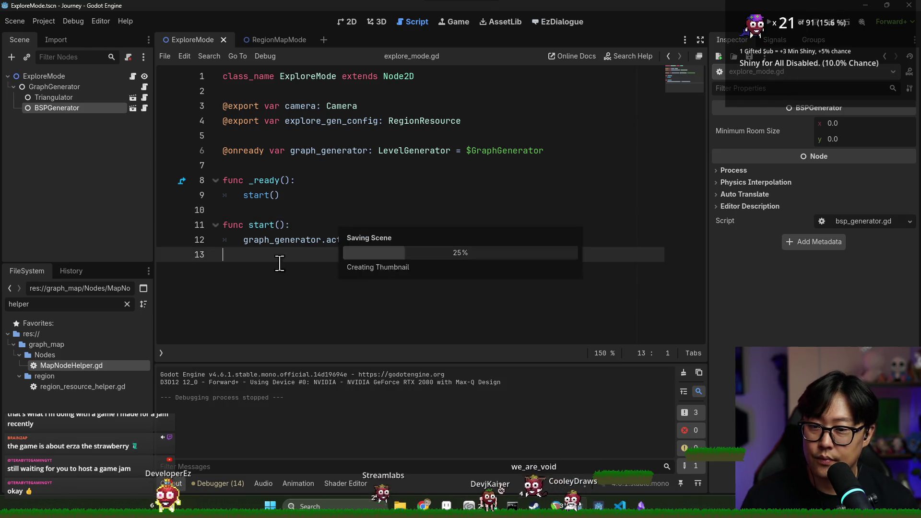
- Add graph_generator.generate() at the end of start() and run the scene again
click(275, 267)
double_click(306, 240)
key(ctrl+c)
key(End)
key(Return)
key(ctrl+v)
text(.)
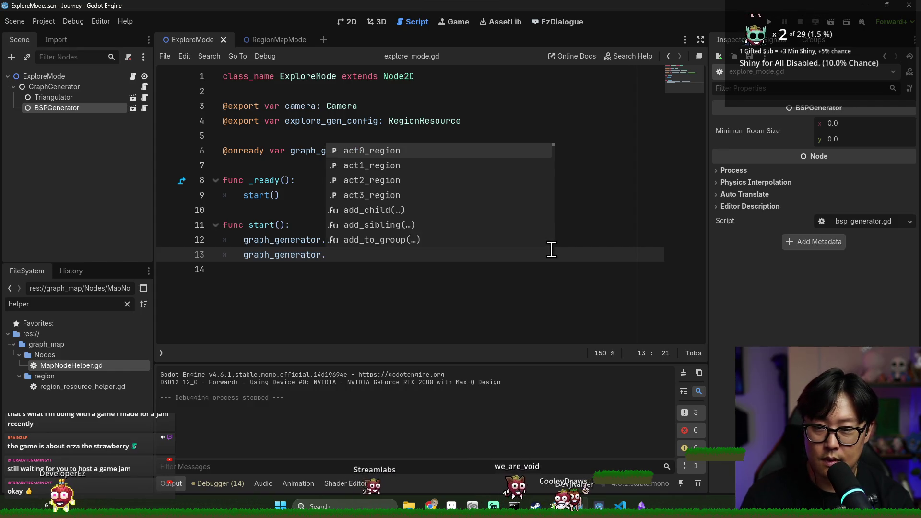
text(gene)
key(Return)
text(s)
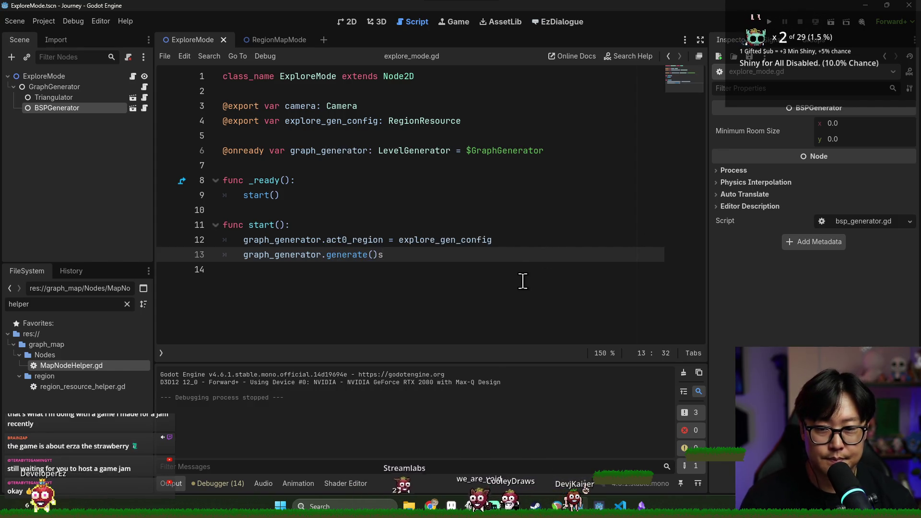
click(831, 22)
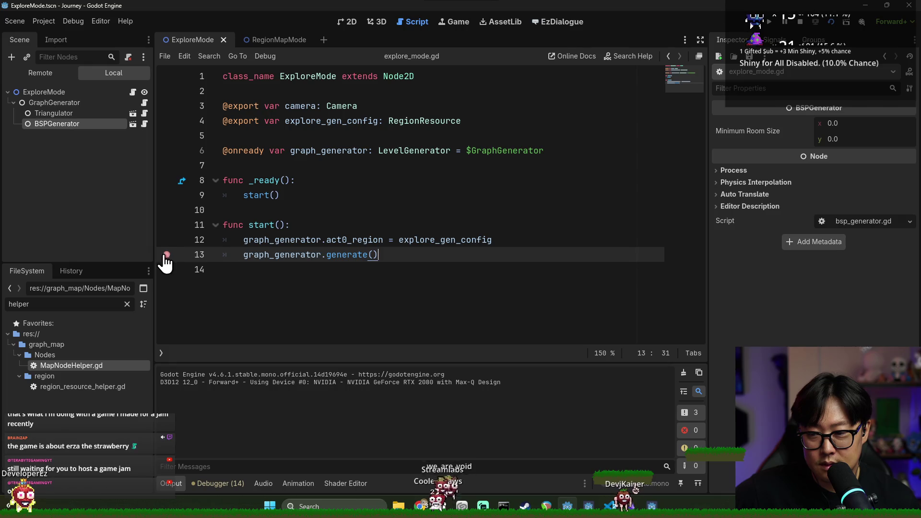
- Verify the generate() call on line 13 is reached using a temporary breakpoint, then remove it
click(166, 256)
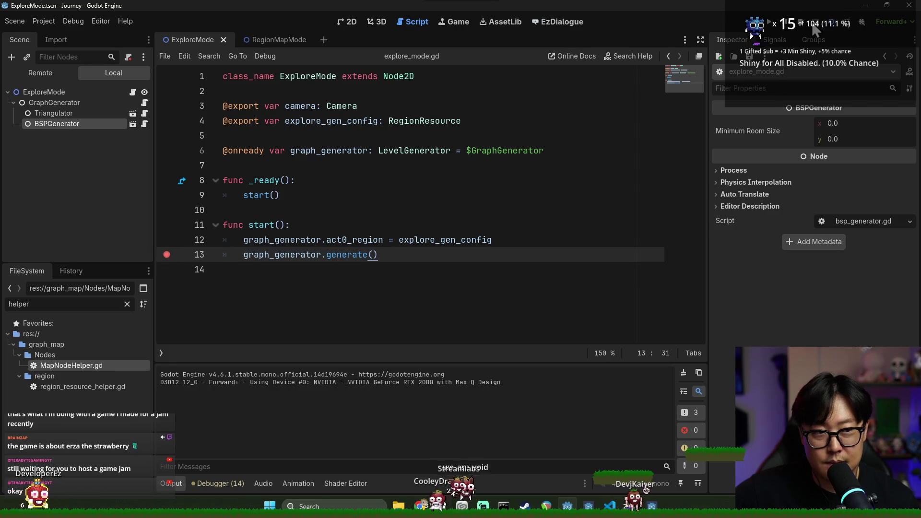
key(F6)
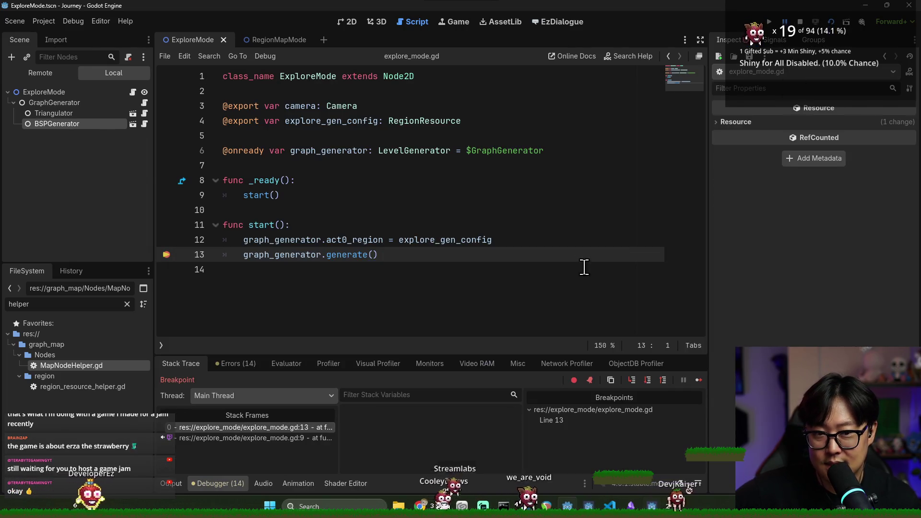
click(700, 382)
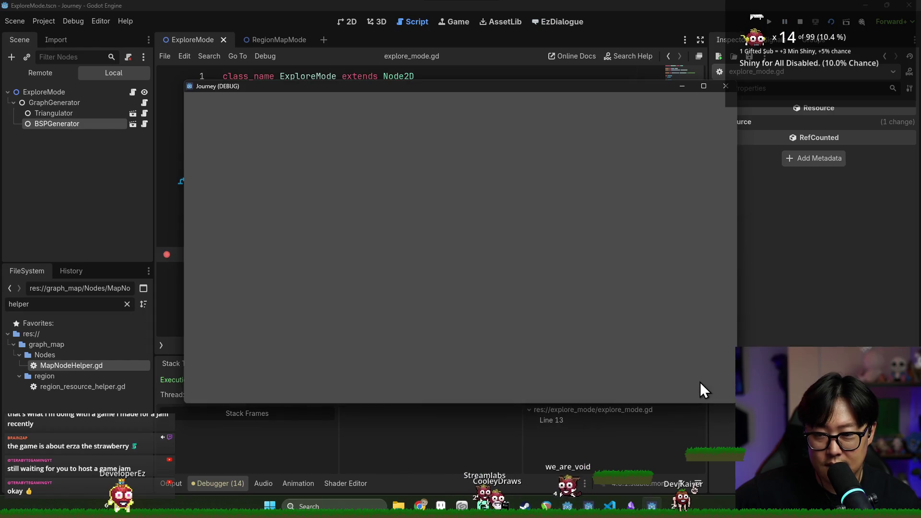
click(799, 22)
click(167, 255)
- Add a new line after the generate() call and jump to generate()'s definition
click(453, 254)
key(Return)
key(Return)
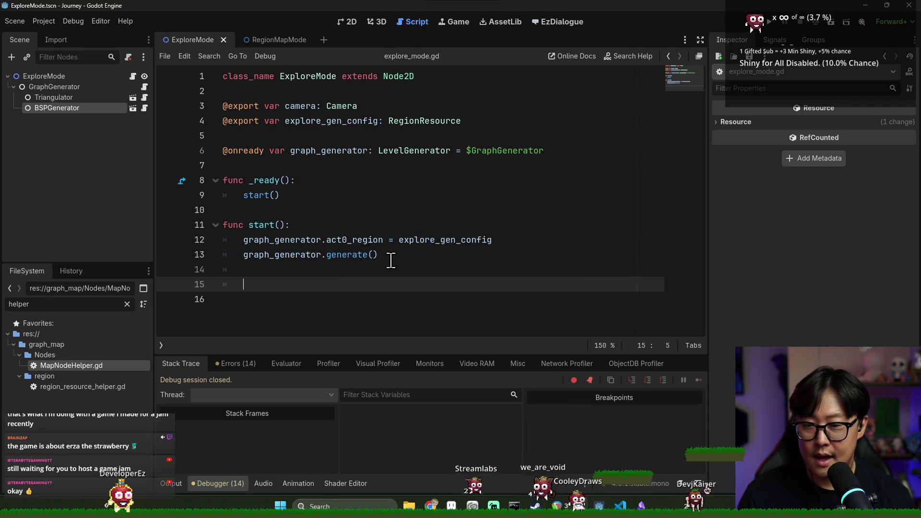
ctrl+click(342, 254)
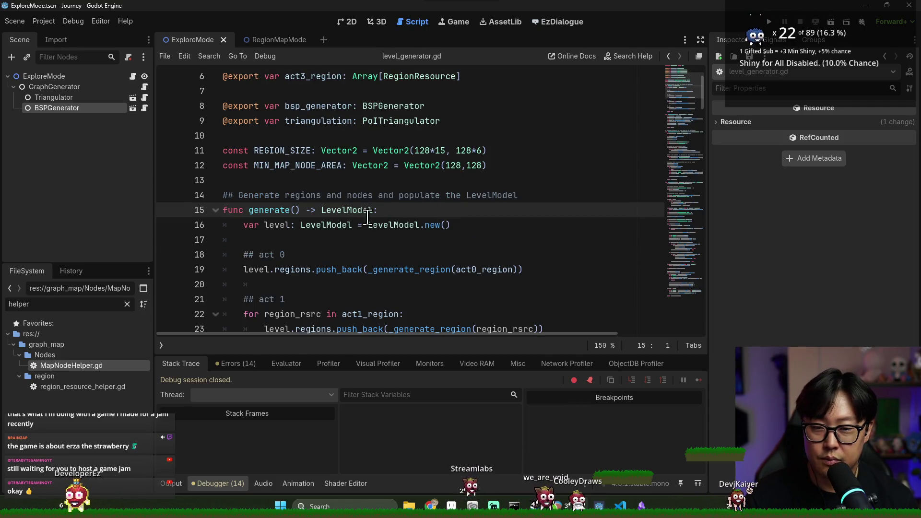
- Back in explore_mode.gd, make line 13 assign generate()'s result to var explore_level_model
key(alt+Left)
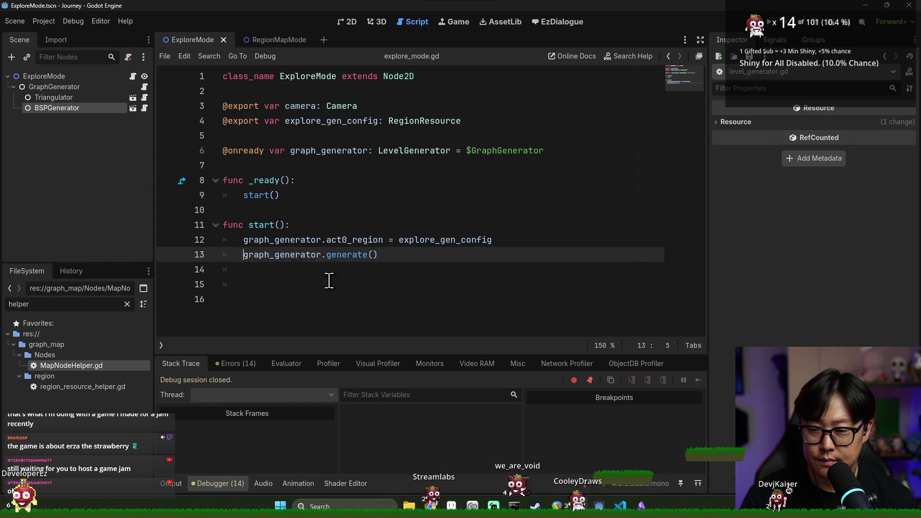
key(Home)
text(var)
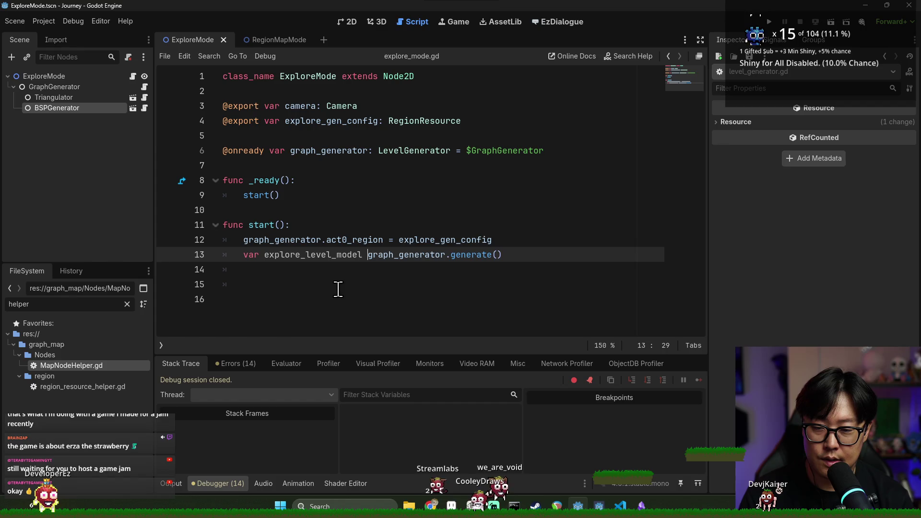
text(:=)
key(ctrl+s)
- Add a new line reading explore_level_model.regions.front() below the assignment
click(566, 257)
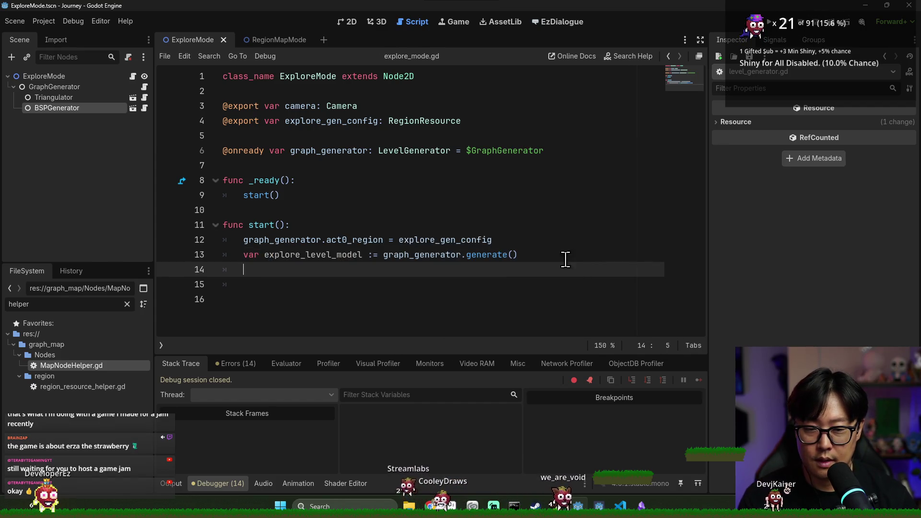
key(Return)
key(Return)
text(explore_level_model.poi)
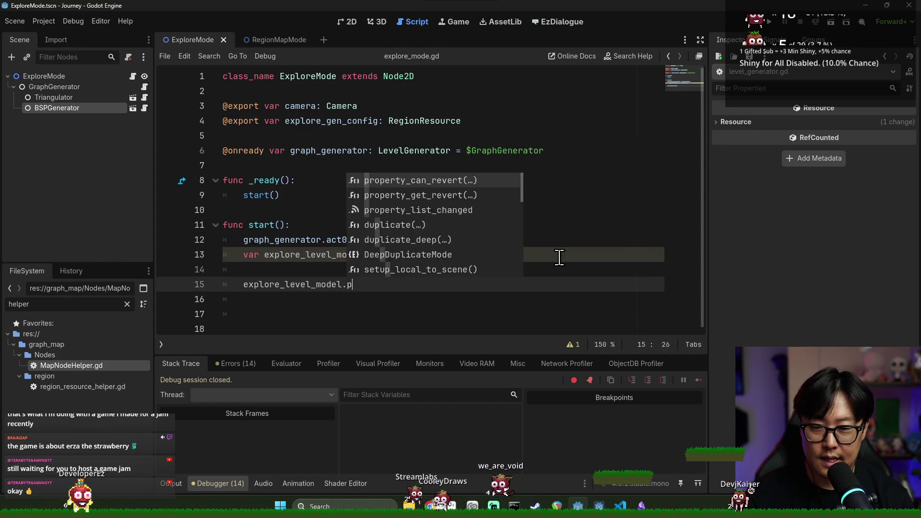
key(BackSpace)
key(BackSpace)
key(BackSpace)
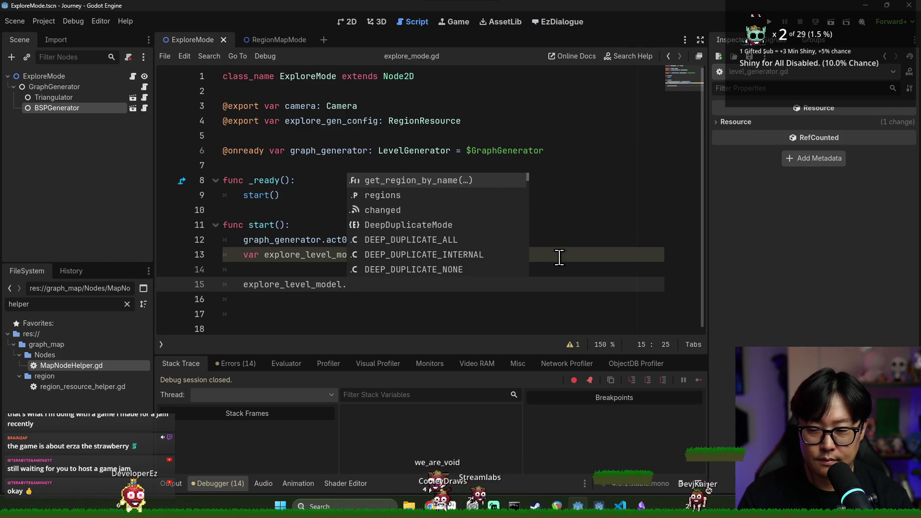
text(reg)
key(Return)
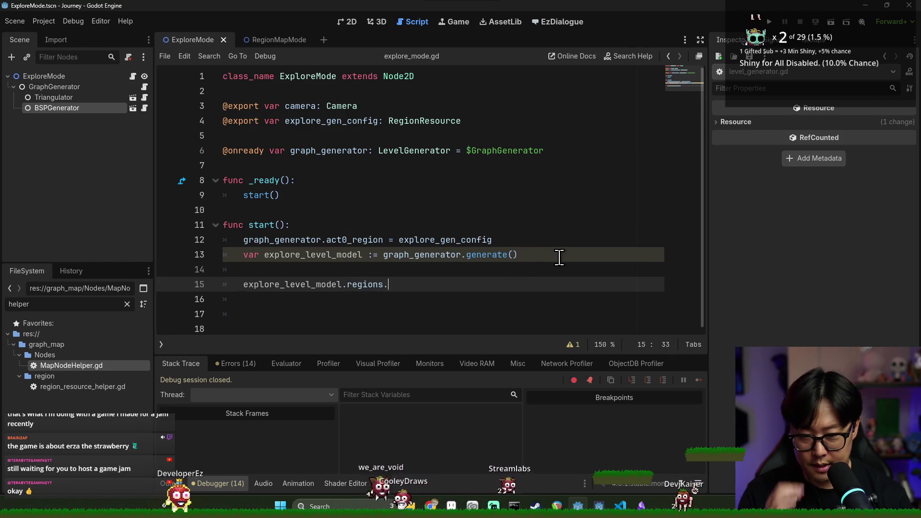
text(fir)
key(BackSpace)
key(BackSpace)
key(BackSpace)
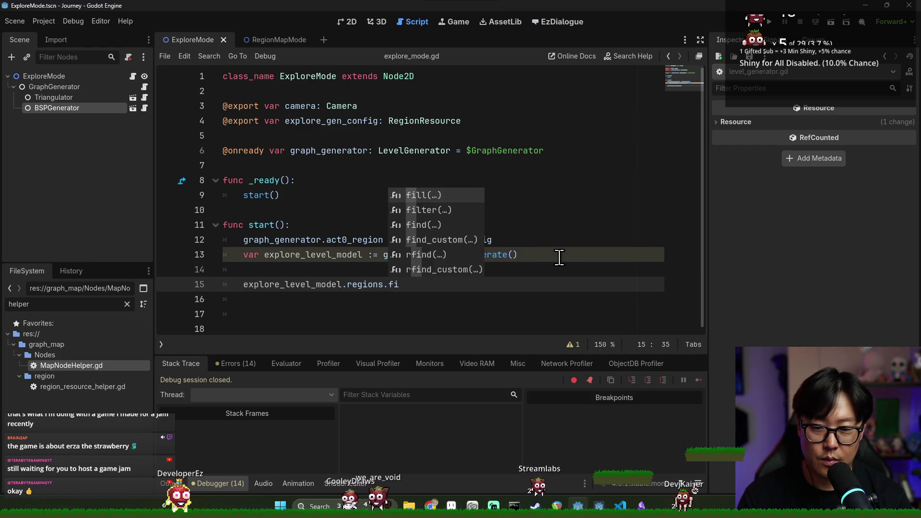
text(fr)
key(Return)
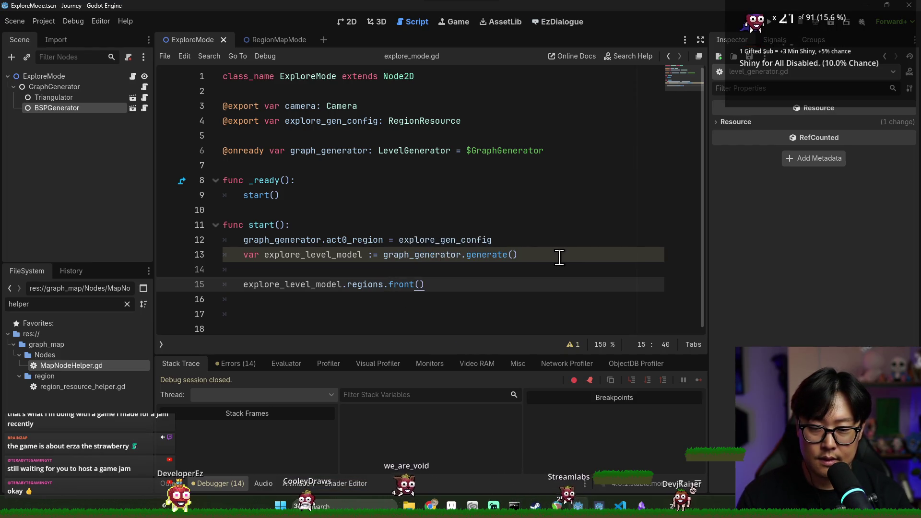
- Turn that line into 'var explore_cluster := explore_level_model.regions.front() as PoICluster'
click(242, 285)
text(var )
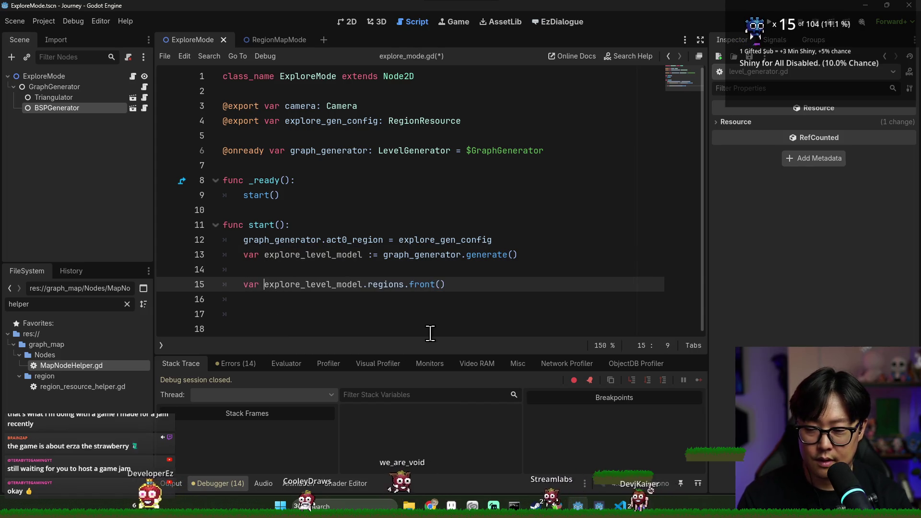
text(ex)
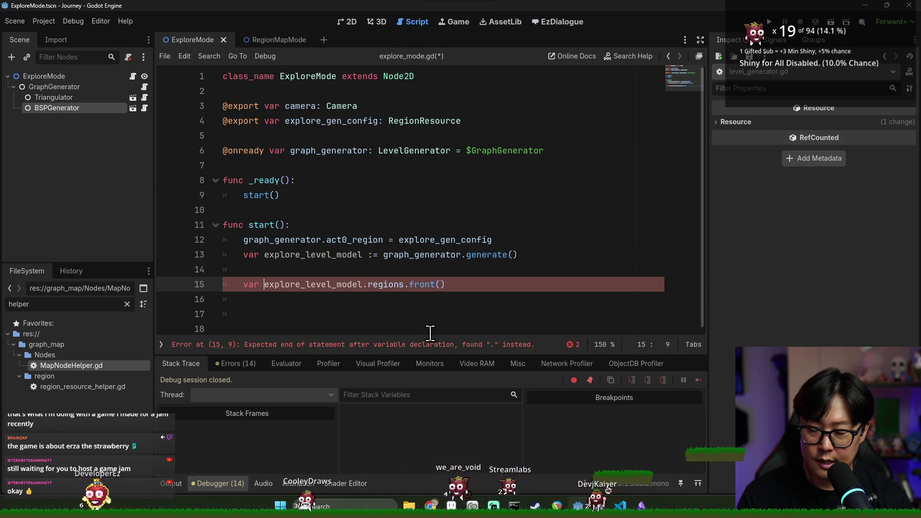
text(plore_cluster :=)
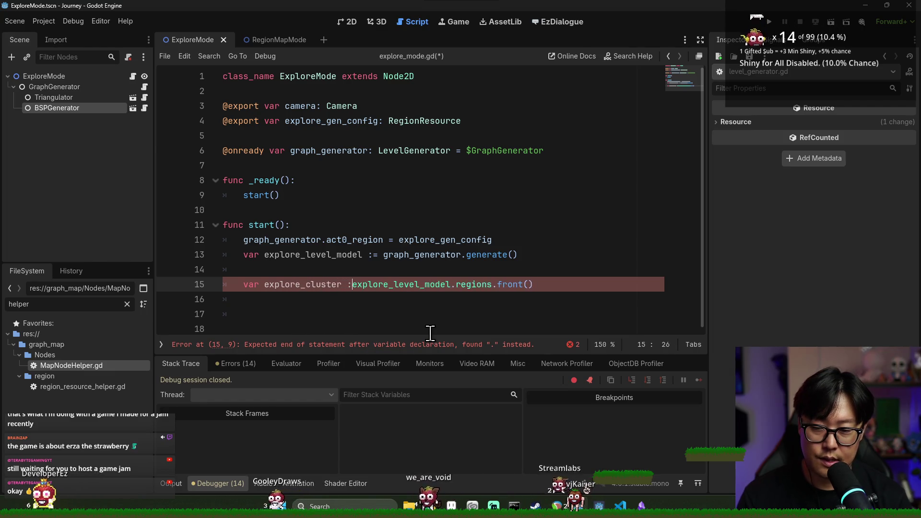
click(573, 283)
click(486, 283)
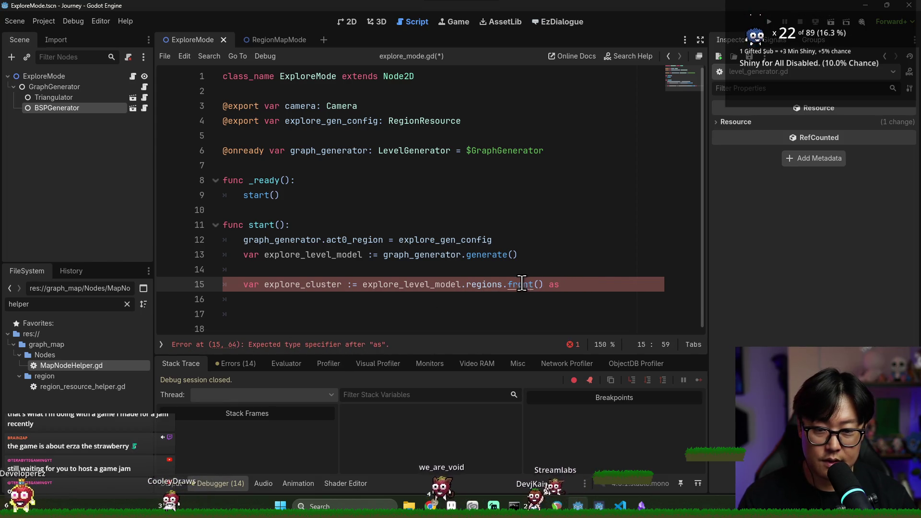
ctrl+click(494, 285)
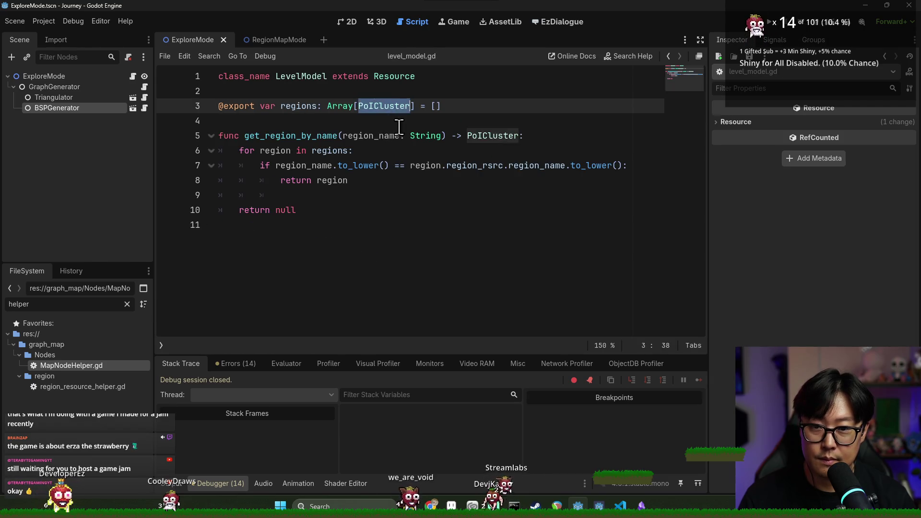
key(alt+Left)
text(as PoICluster)
- Delete the empty line 14, add a line after explore_cluster, and save
click(380, 262)
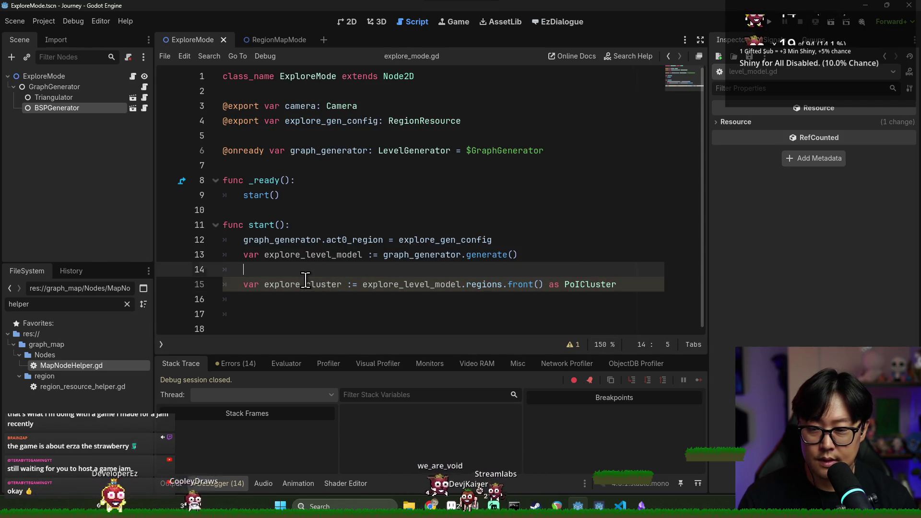
key(BackSpace)
key(BackSpace)
click(290, 274)
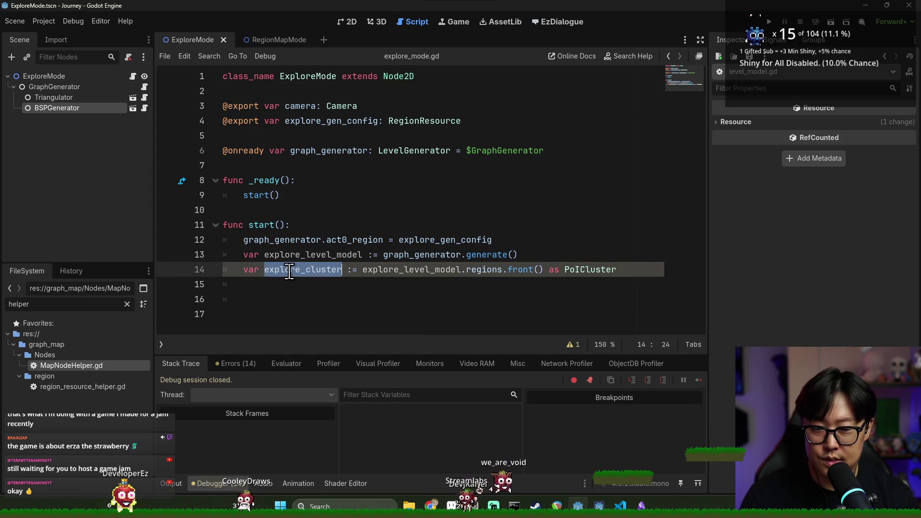
click(643, 271)
key(Return)
key(Return)
key(ctrl+s)
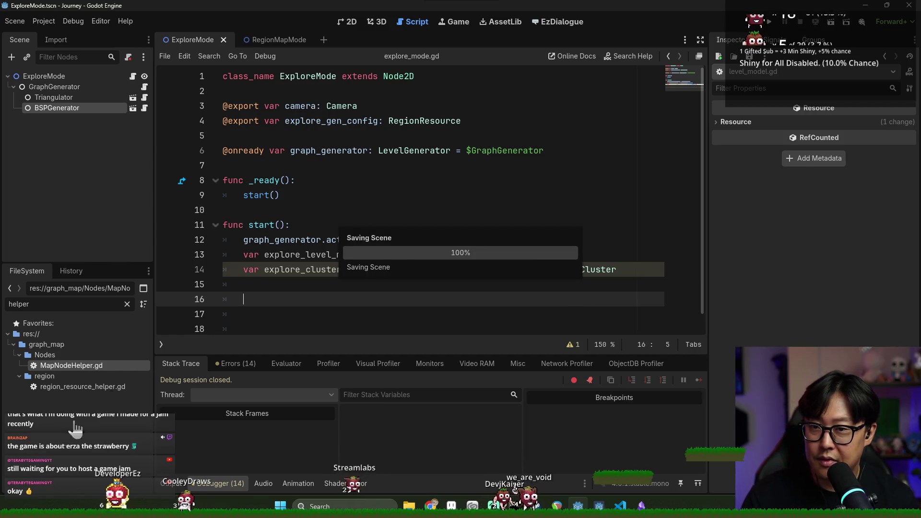
- Filter the FileSystem for 'journey' and open the JourneyMode scene
click(127, 304)
click(13, 387)
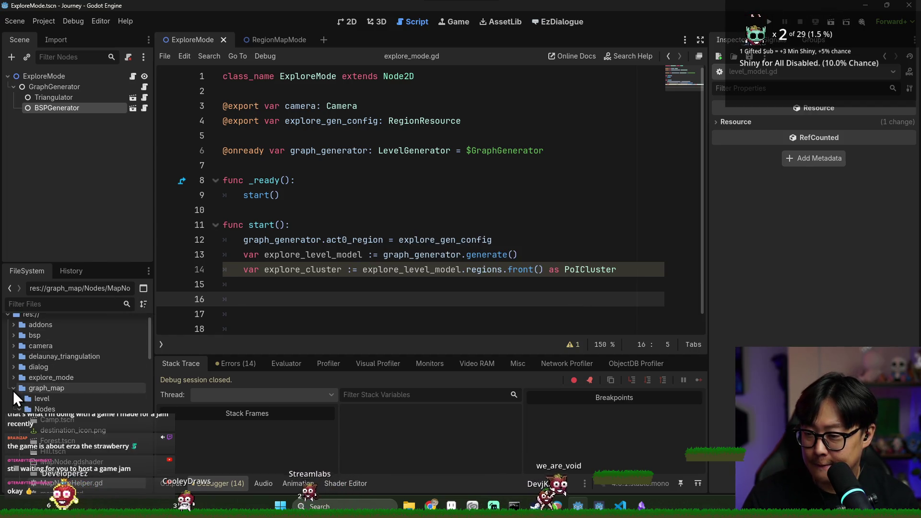
key(ctrl+s)
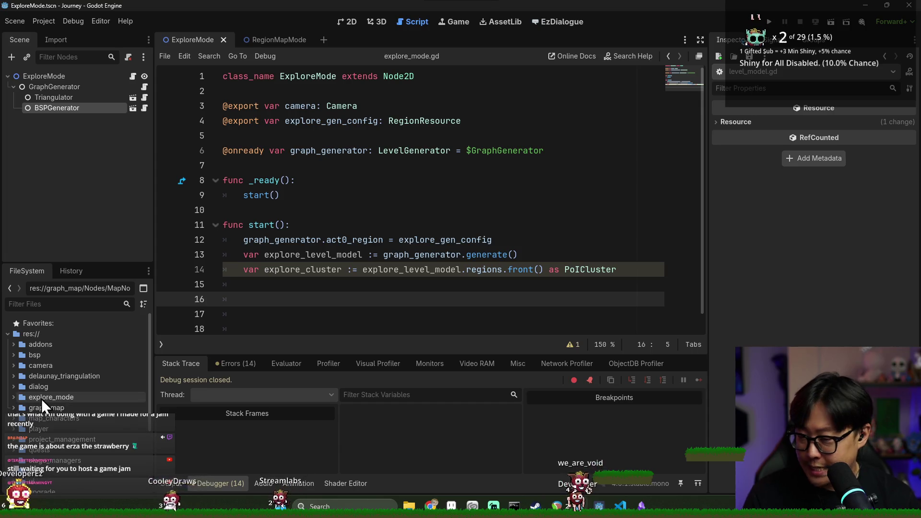
click(55, 303)
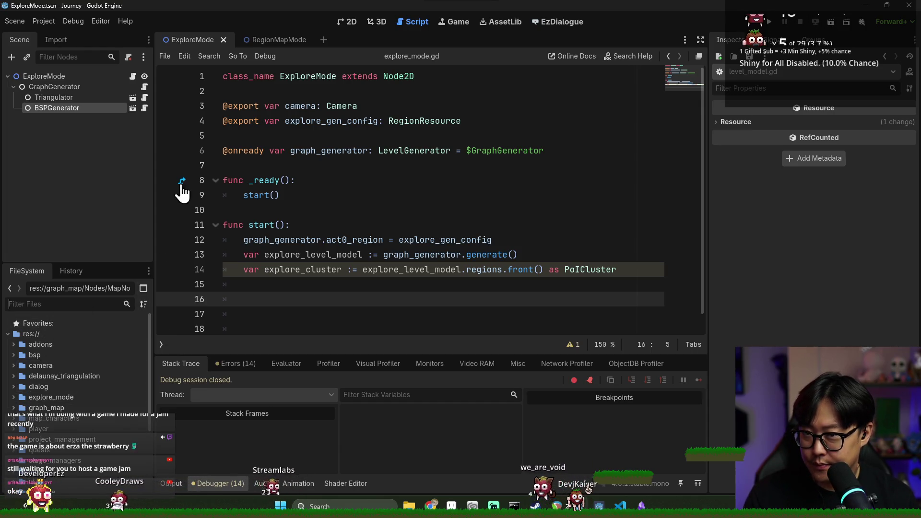
text(journey)
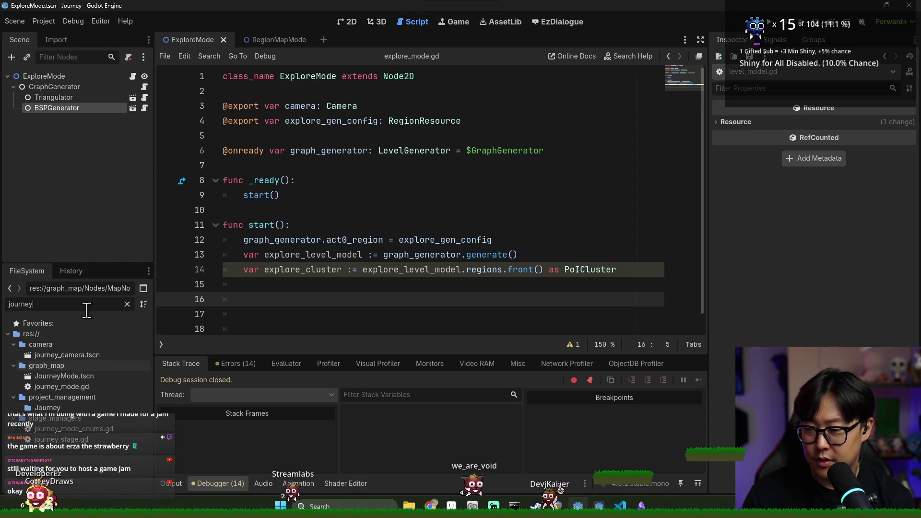
double_click(50, 376)
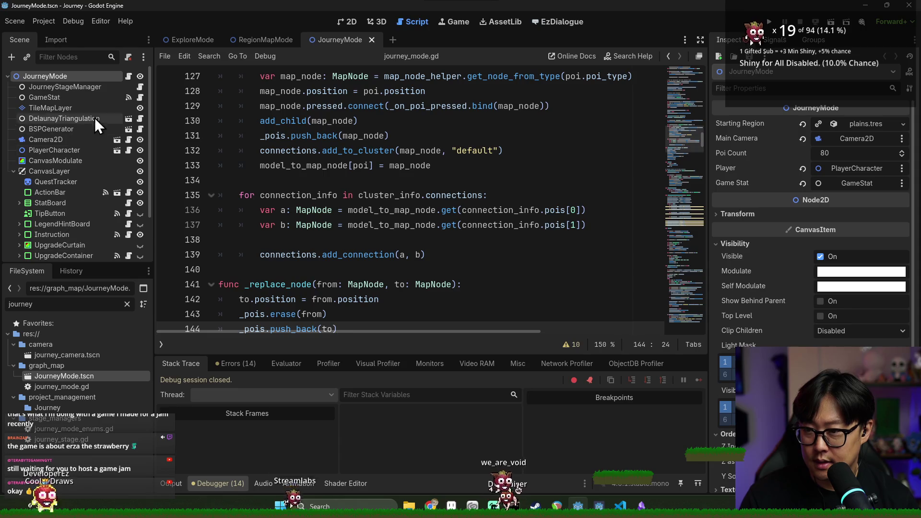
- Search the JourneyMode script for 'level_mo' to find _load_level_model
scroll(394, 192, up, 9)
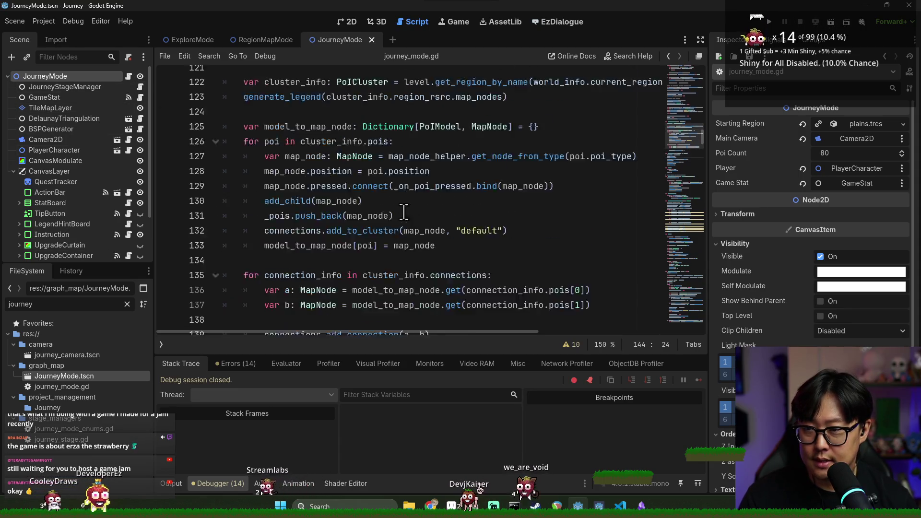
click(395, 180)
key(ctrl+f)
text(level_mo)
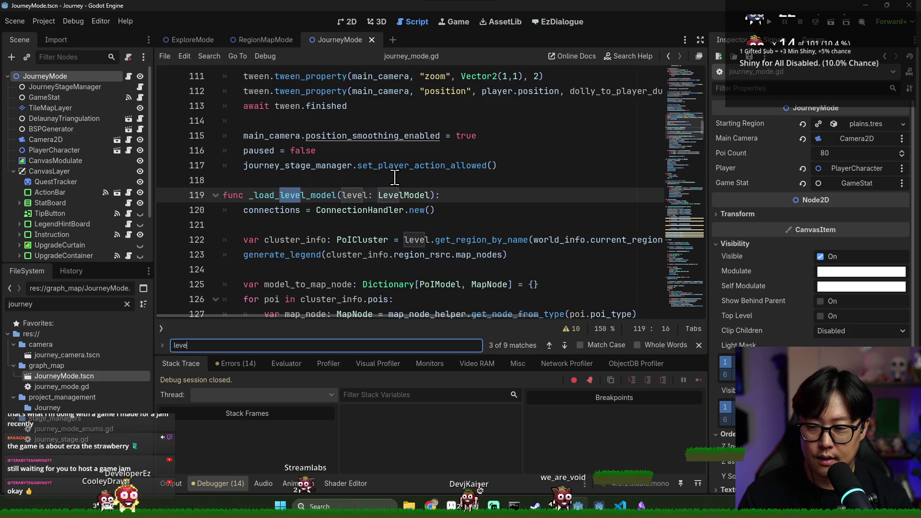
key(Escape)
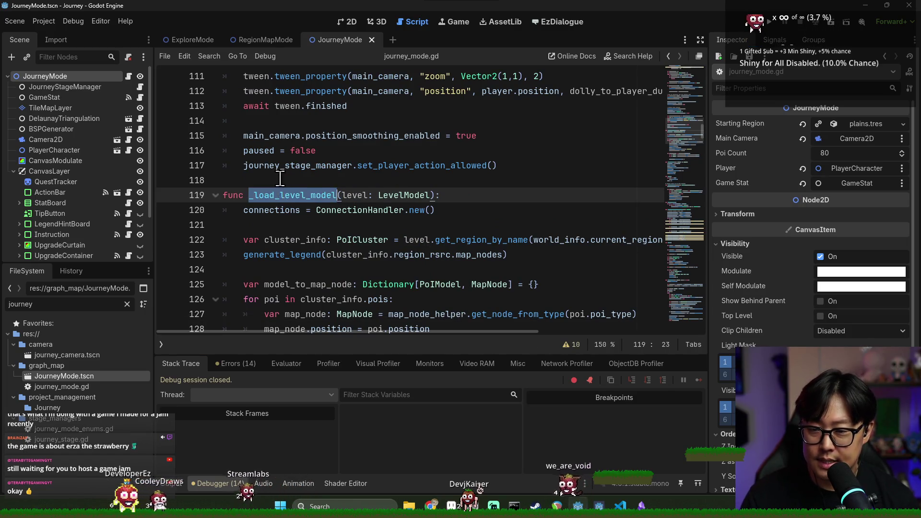
- Select the _load_level_model function code, then return to ExploreMode's empty line 16
scroll(249, 163, down, 1)
click(245, 139)
scroll(244, 140, down, 3)
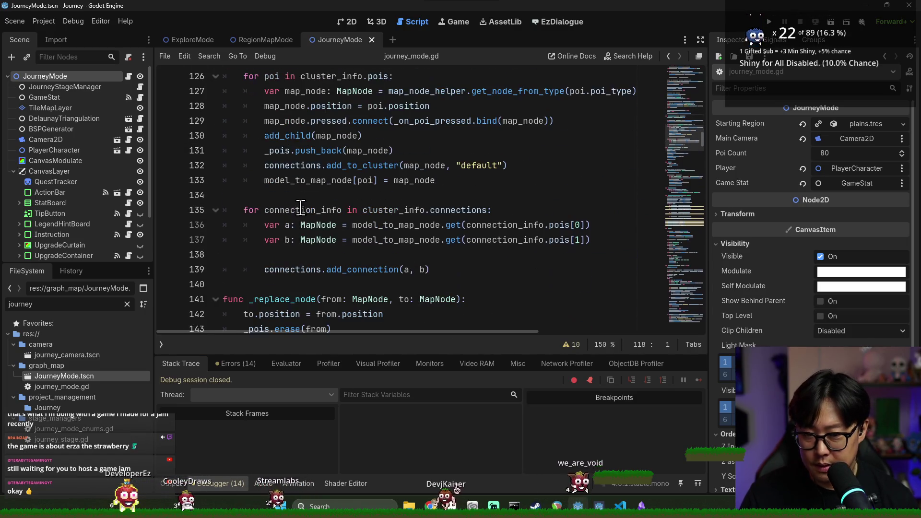
scroll(321, 259, up, 3)
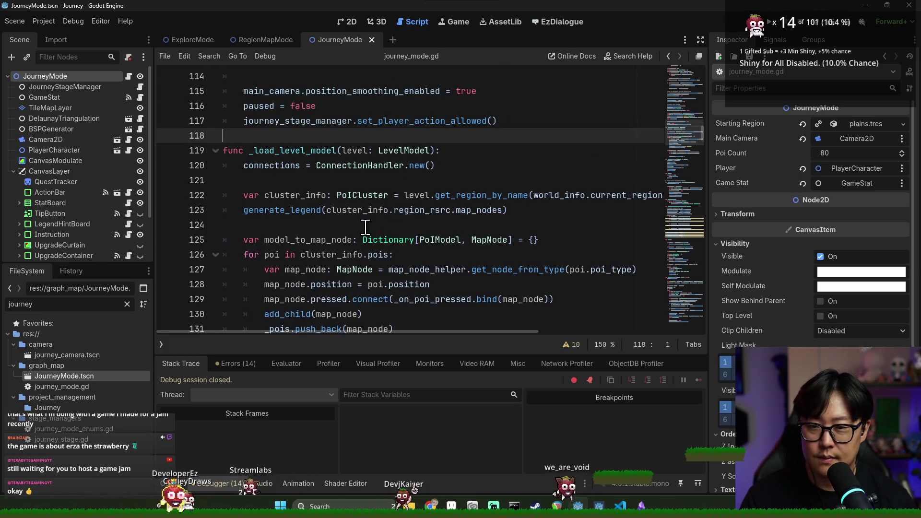
double_click(283, 165)
click(225, 136)
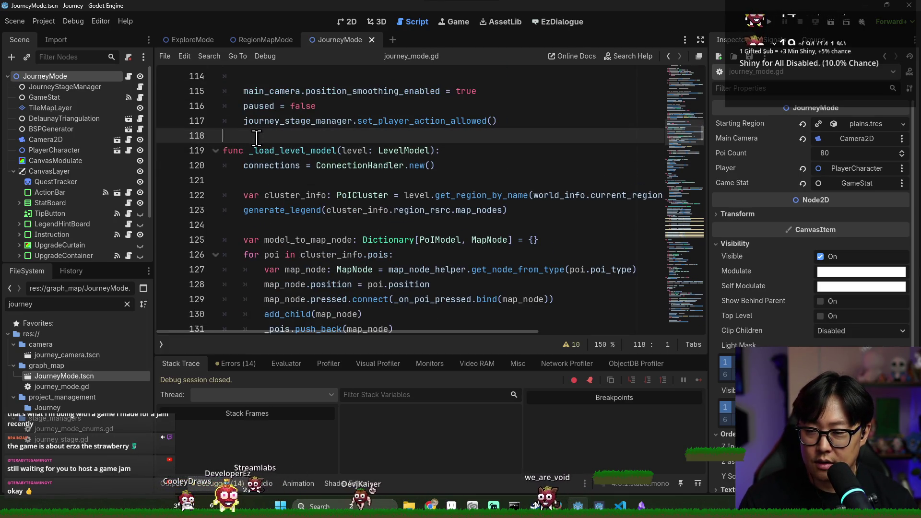
scroll(230, 134, down, 6)
shift+click(320, 188)
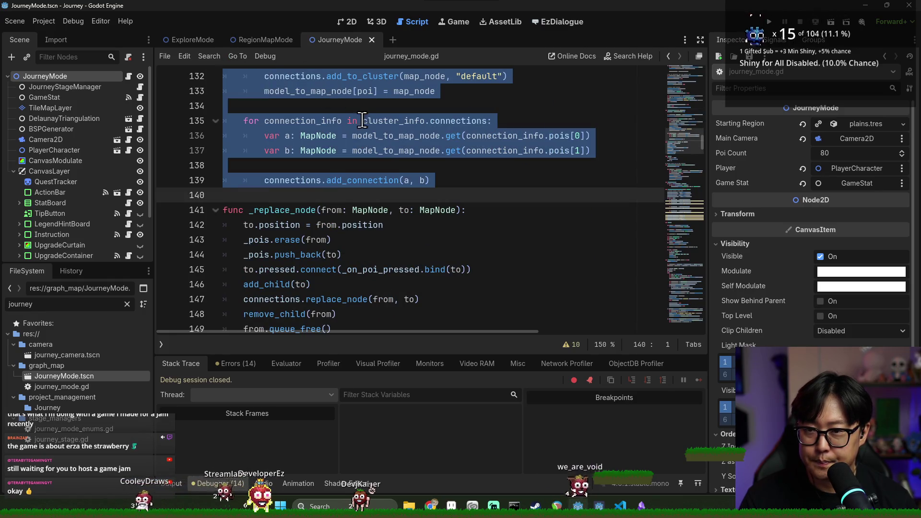
click(394, 120)
scroll(393, 121, up, 2)
click(194, 39)
click(261, 301)
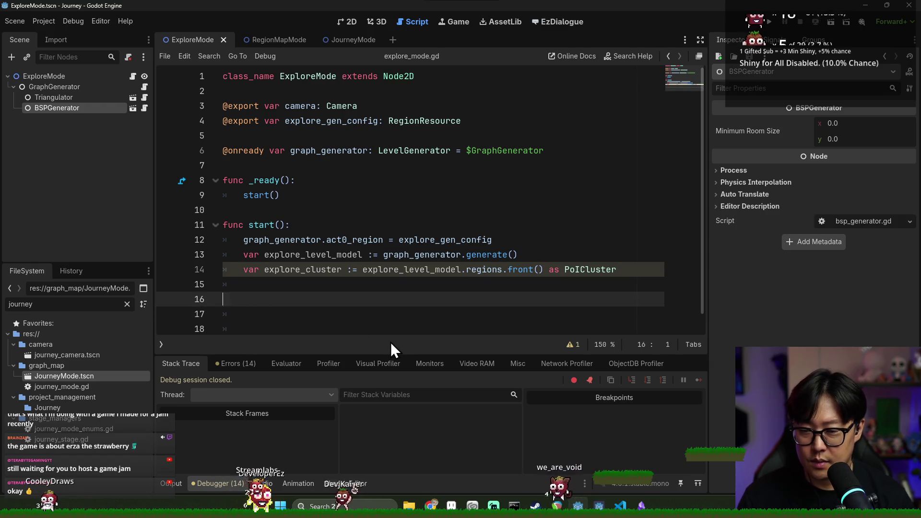
- Paste the _load_level_model function and call _load_level_model(explore_level_model) in start()
key(ctrl+v)
scroll(361, 261, up, 3)
double_click(286, 186)
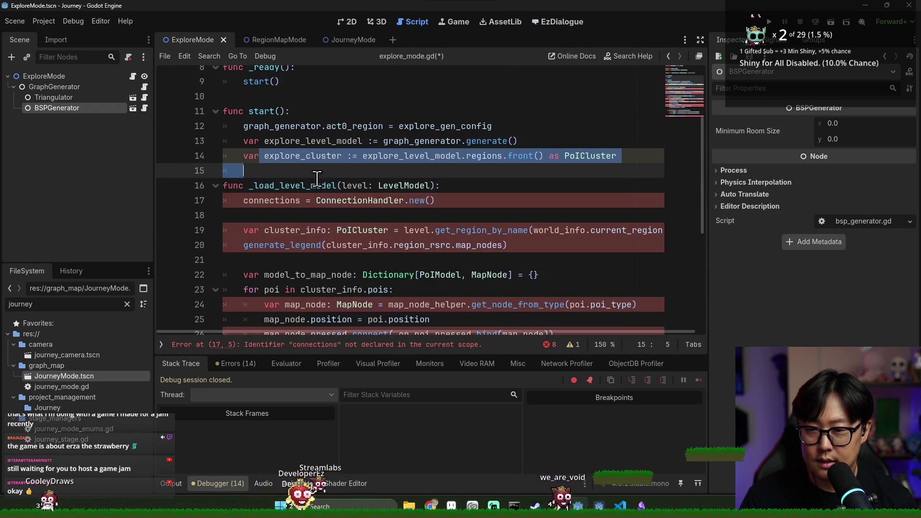
key(ctrl+c)
key(Up)
key(ctrl+v)
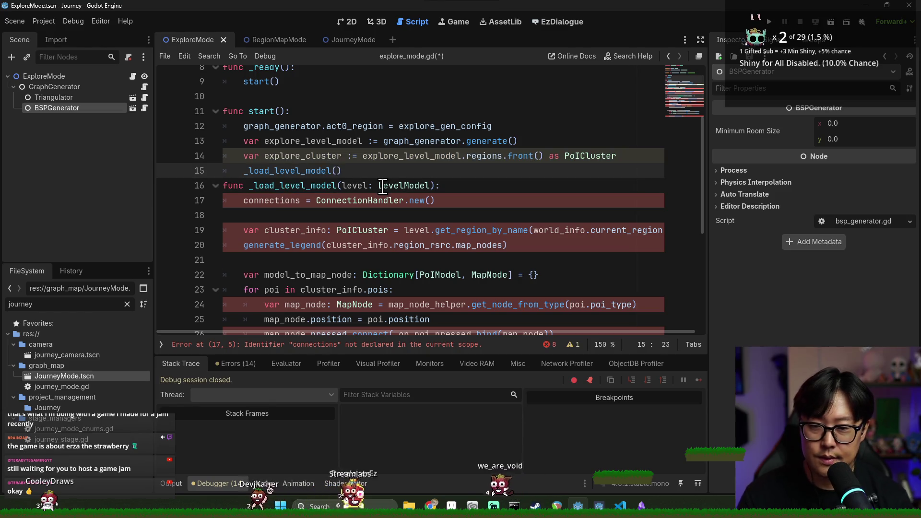
text(()
text(explore)
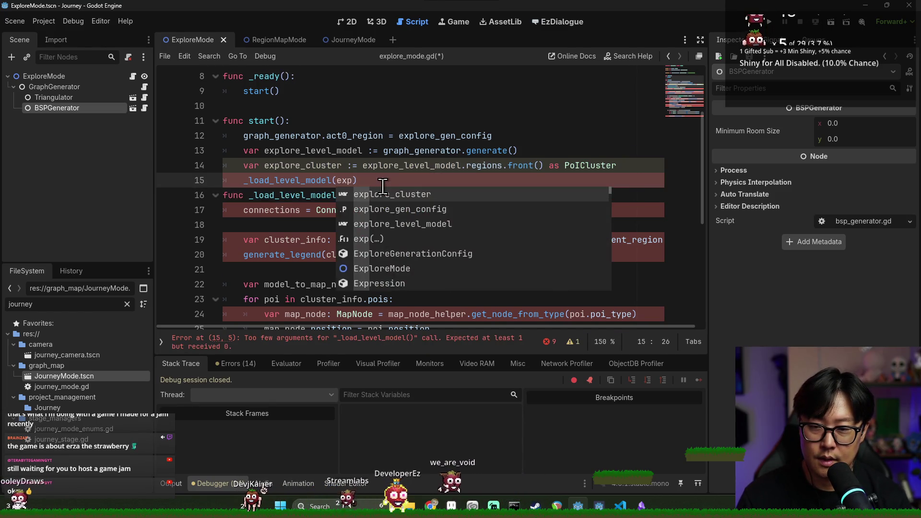
key(Down)
key(Down)
key(Return)
key(End)
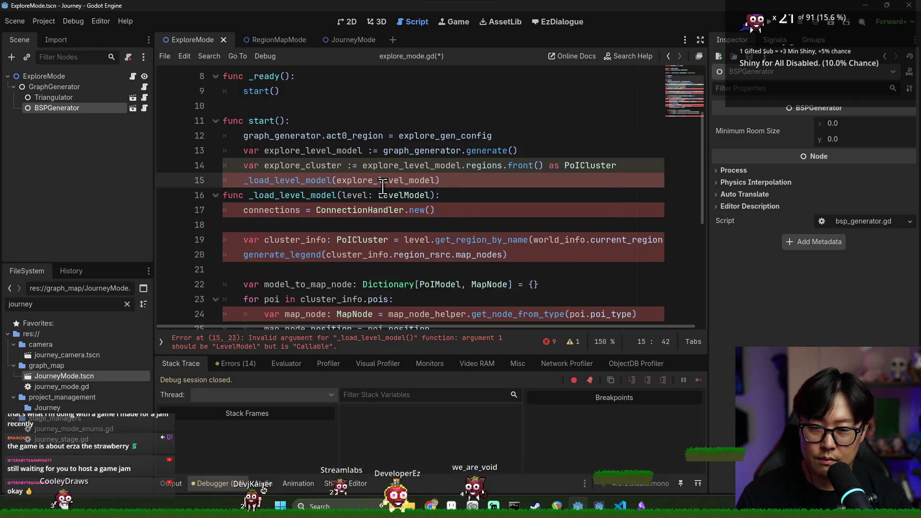
key(Return)
- Delete the unused explore_cluster line and save explore_mode.gd
triple_click(338, 165)
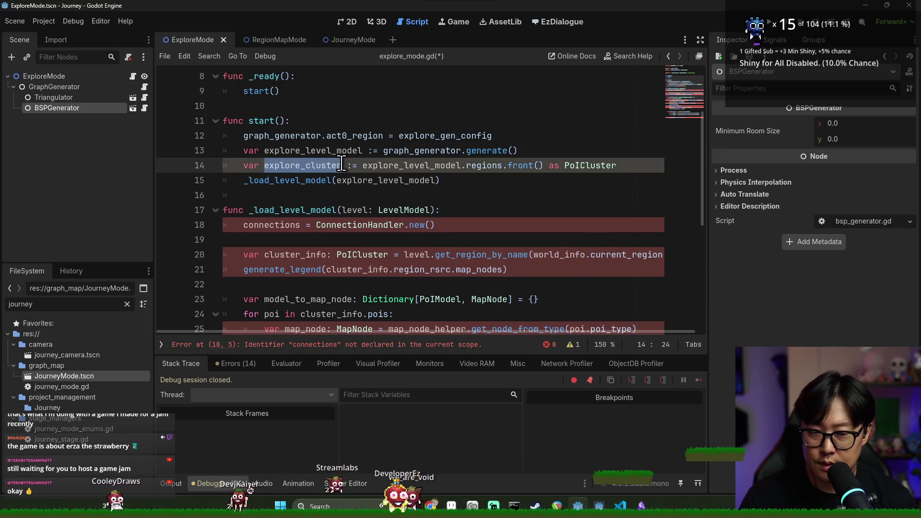
key(BackSpace)
click(319, 190)
key(ctrl+s)
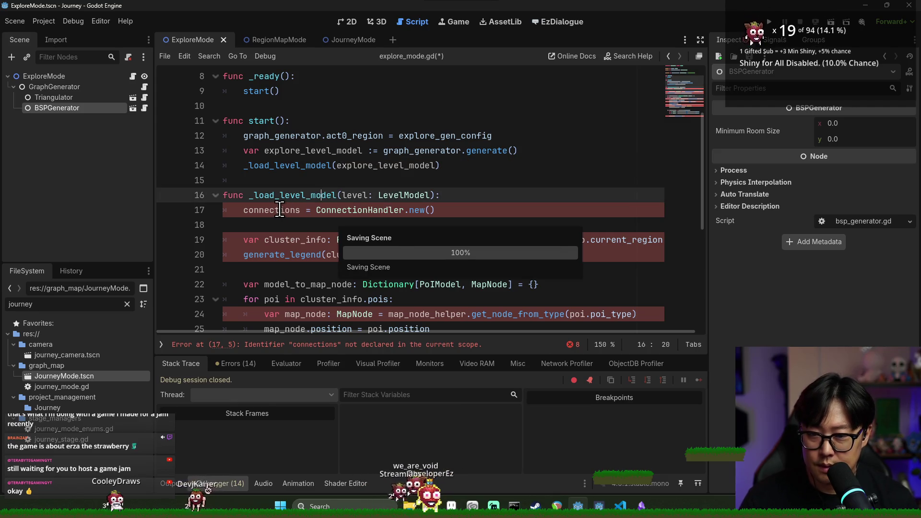
- Inspect the connections assignment inside the pasted function
triple_click(278, 209)
double_click(269, 210)
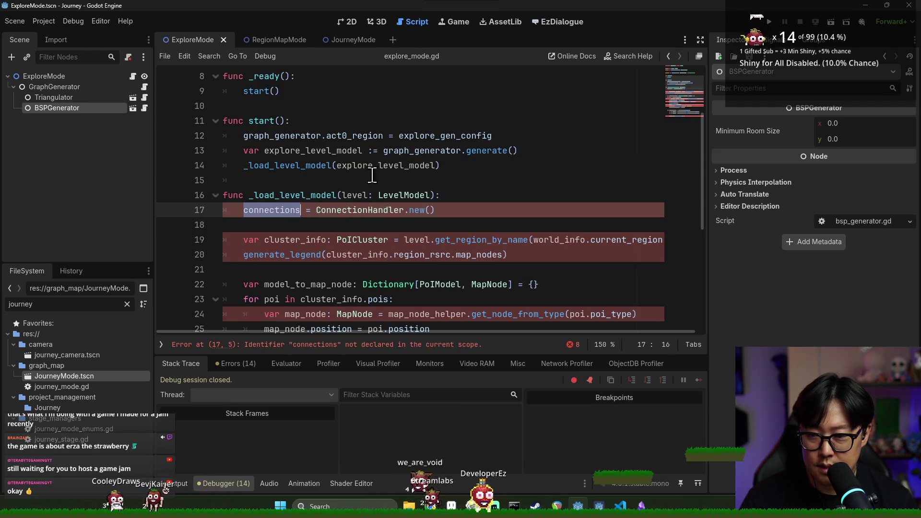
scroll(270, 214, down, 5)
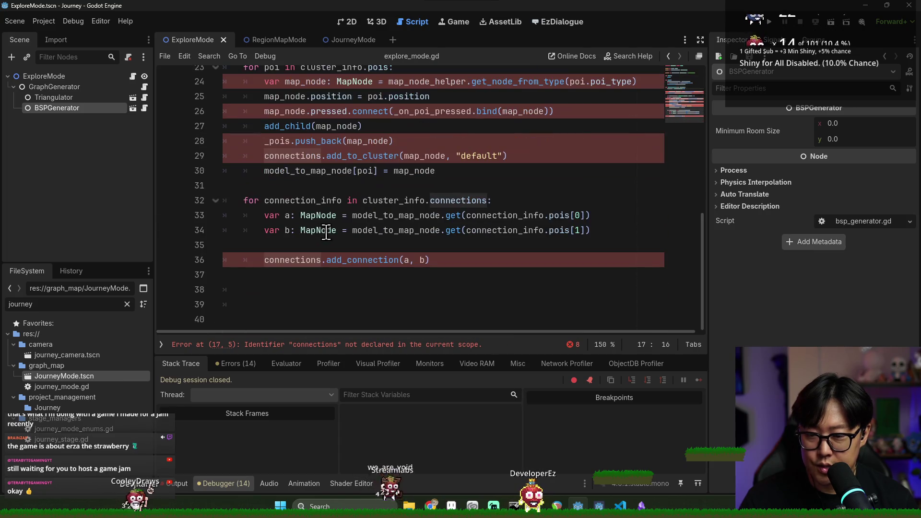
scroll(316, 268, up, 6)
scroll(298, 231, down, 2)
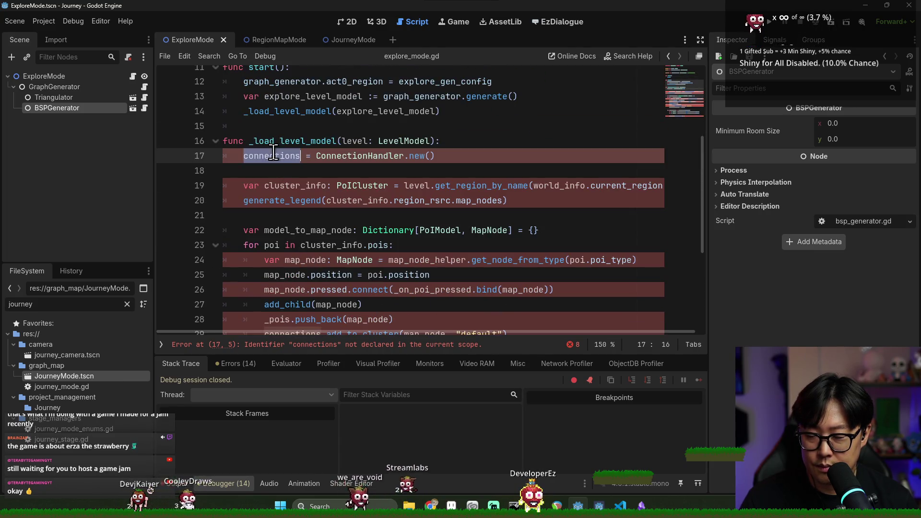
scroll(305, 217, up, 2)
scroll(276, 103, up, 2)
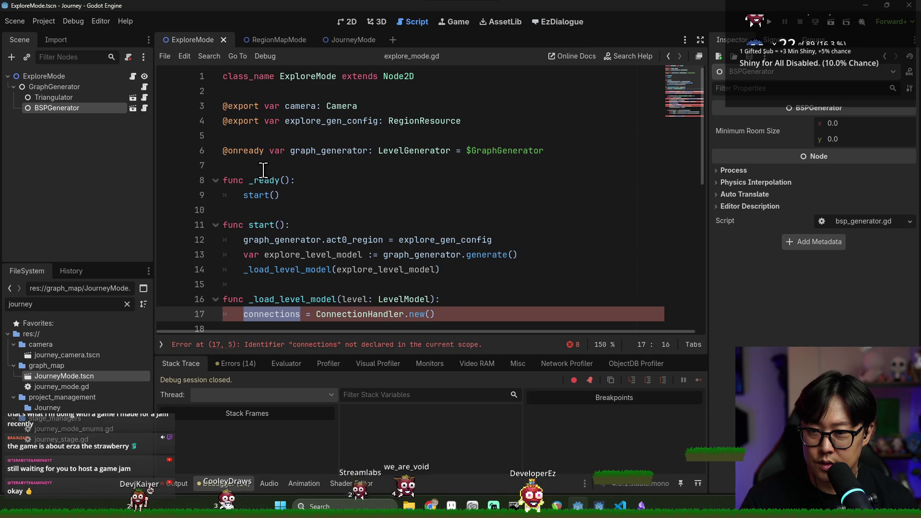
- Add 'var connections: ConnectionHandler' on line 8 above _ready() and save
click(271, 138)
click(335, 164)
key(Return)
text(var)
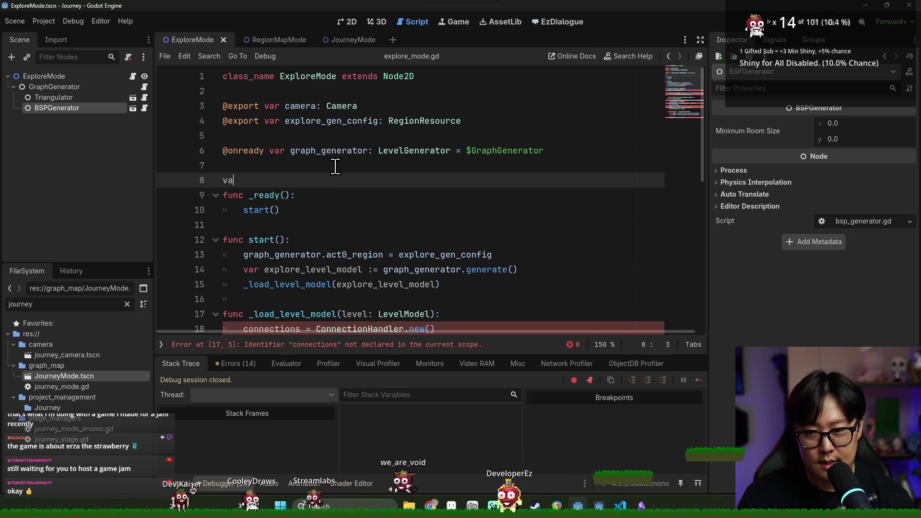
scroll(288, 211, down, 2)
double_click(272, 240)
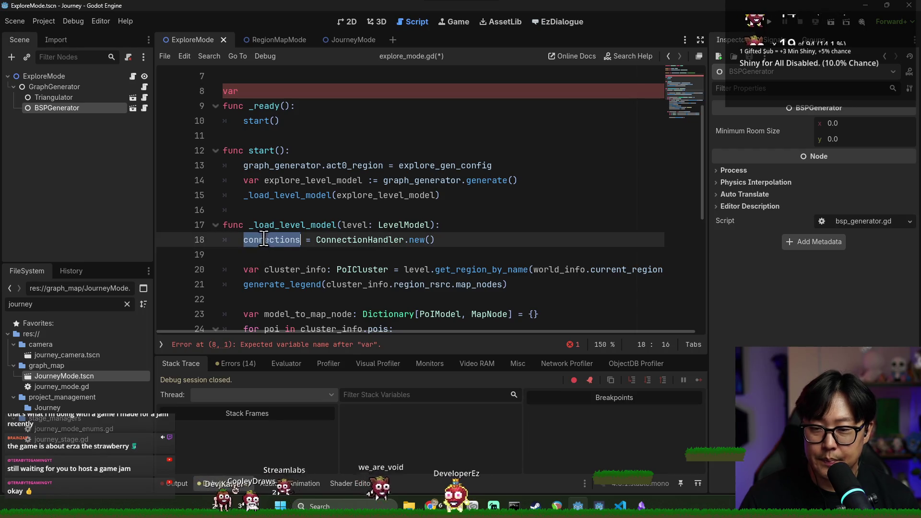
click(270, 83)
key(ctrl+z)
click(292, 92)
text(connections: Con)
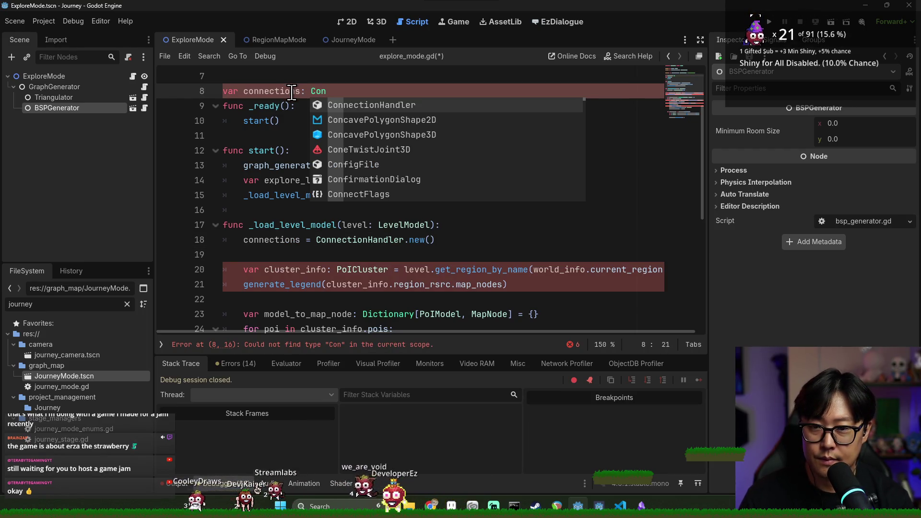
key(Return)
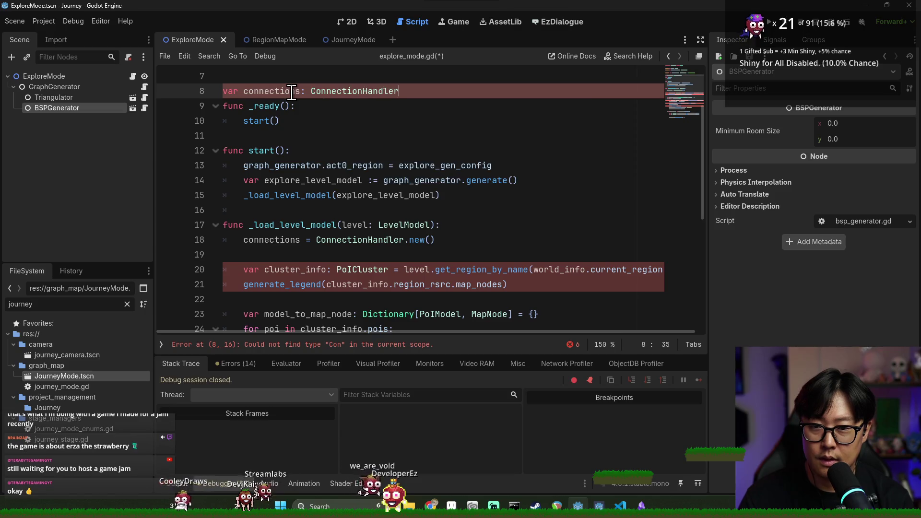
key(Return)
key(ctrl+s)
- Select the cluster_info variable name, save again, and switch windows
double_click(295, 284)
key(ctrl+s)
scroll(532, 254, down, 2)
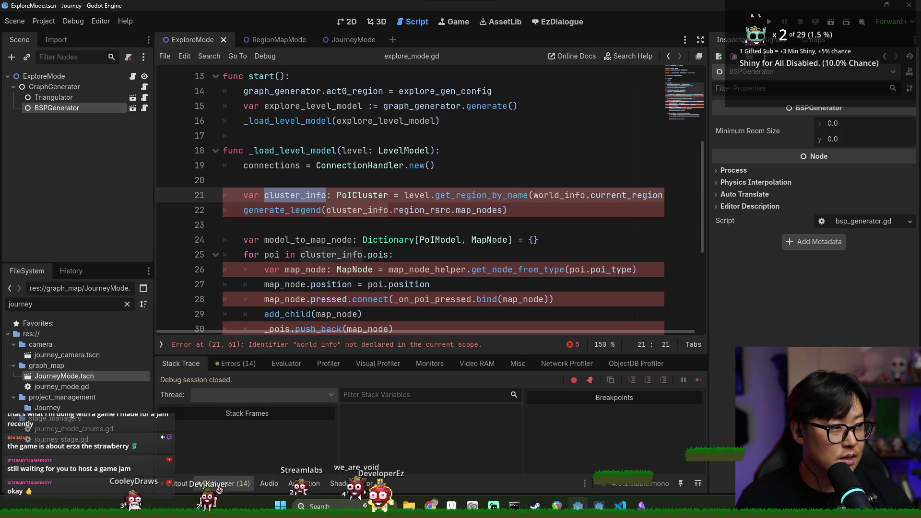
key(alt+Tab)
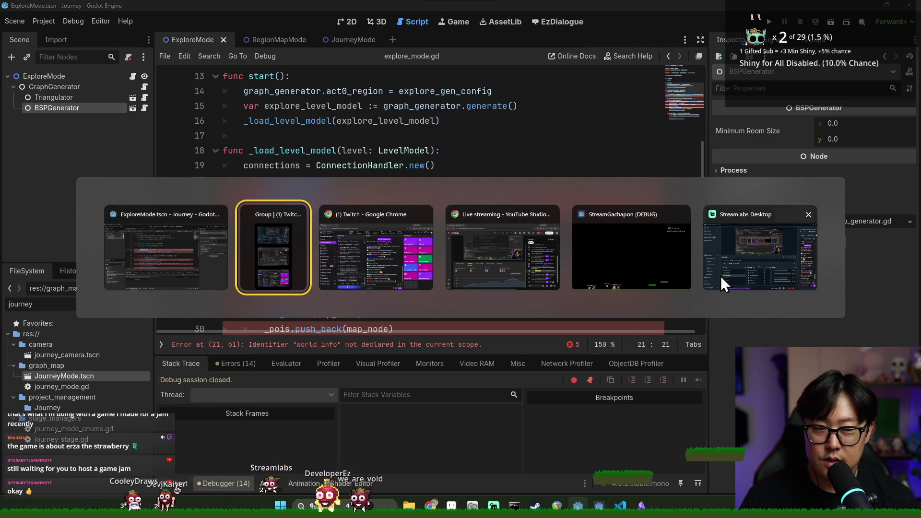
key(super)
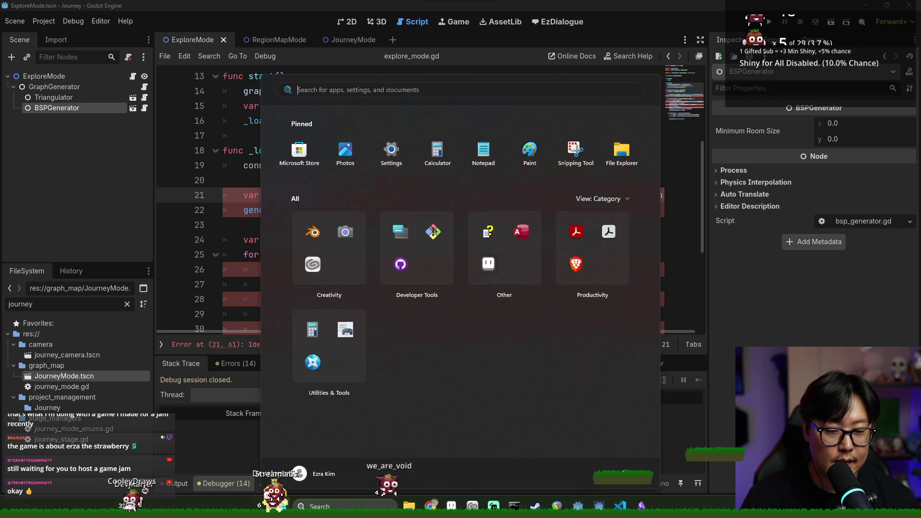
key(Escape)
key(super)
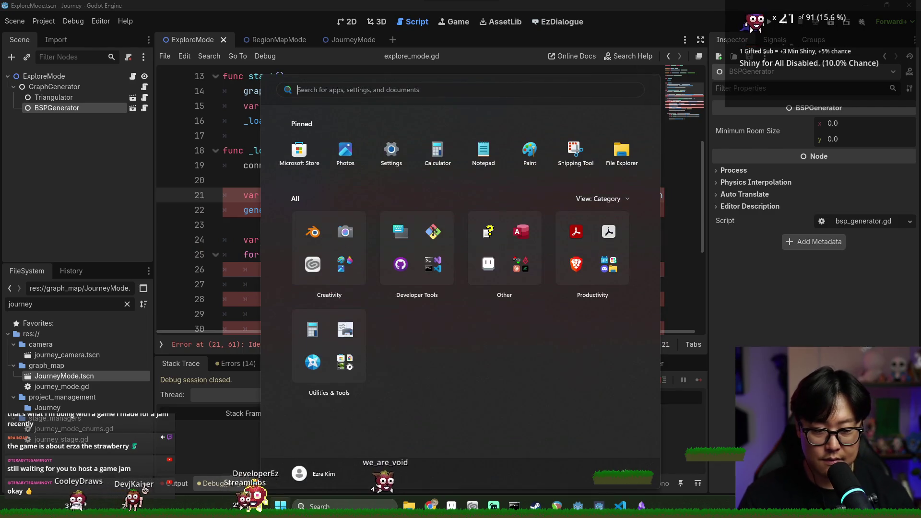
key(Escape)
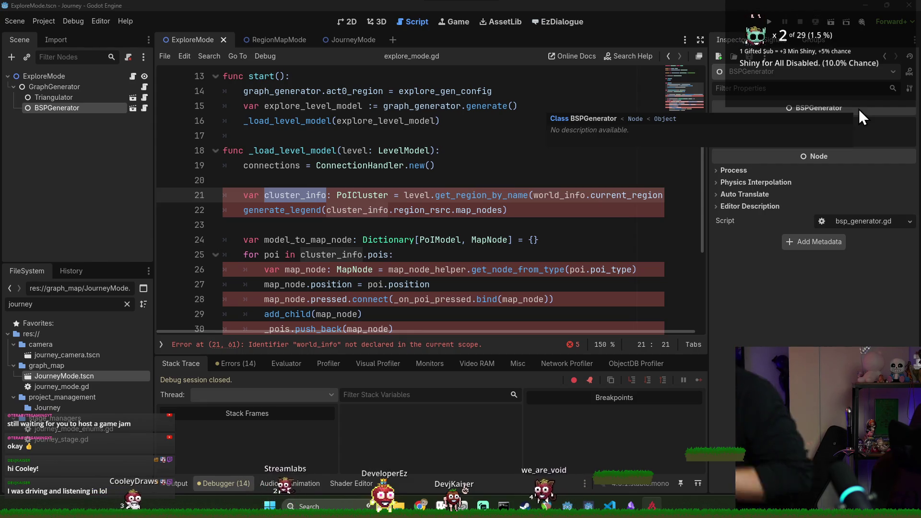
key(alt+Tab)
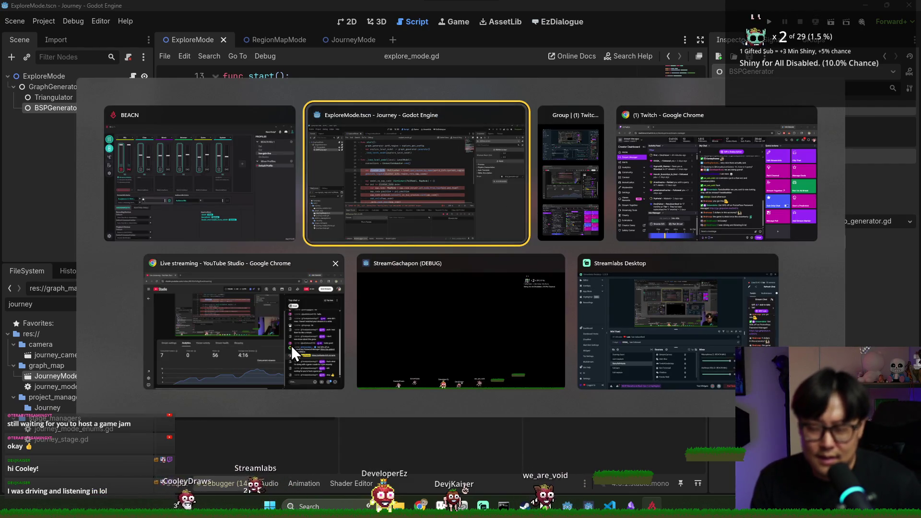
key(Escape)
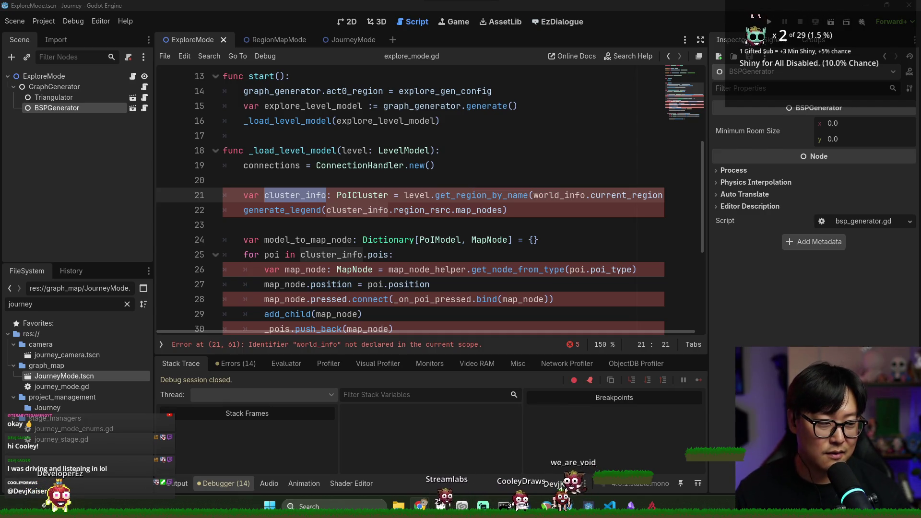
click(384, 194)
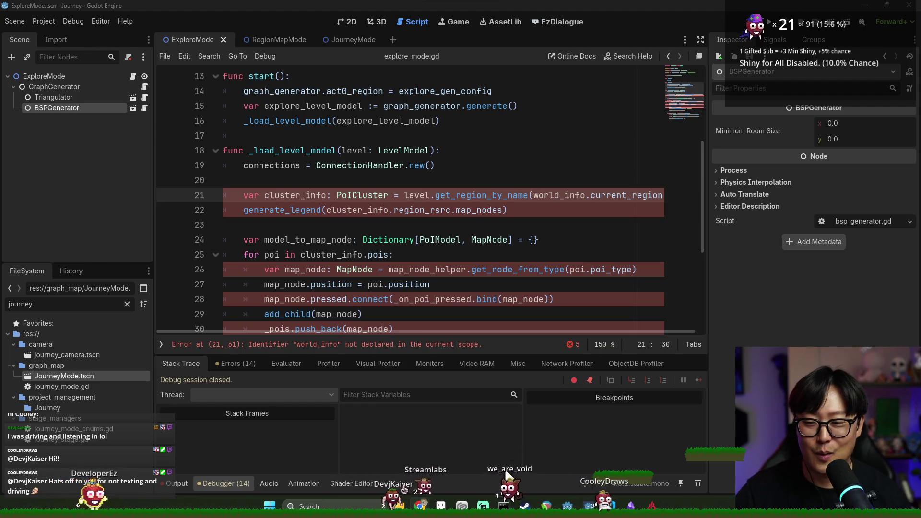
- Clear the error log and review line 21's cluster_info lookup via world_info.current_region
click(544, 269)
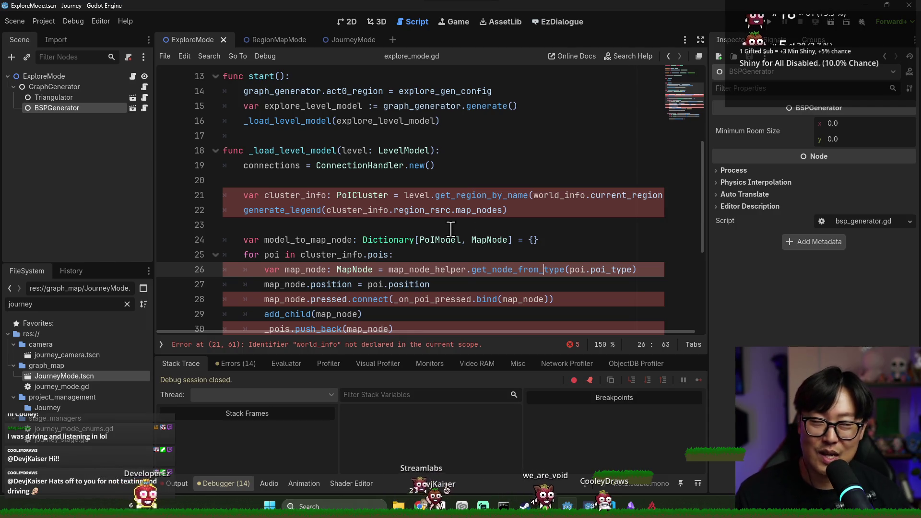
click(333, 165)
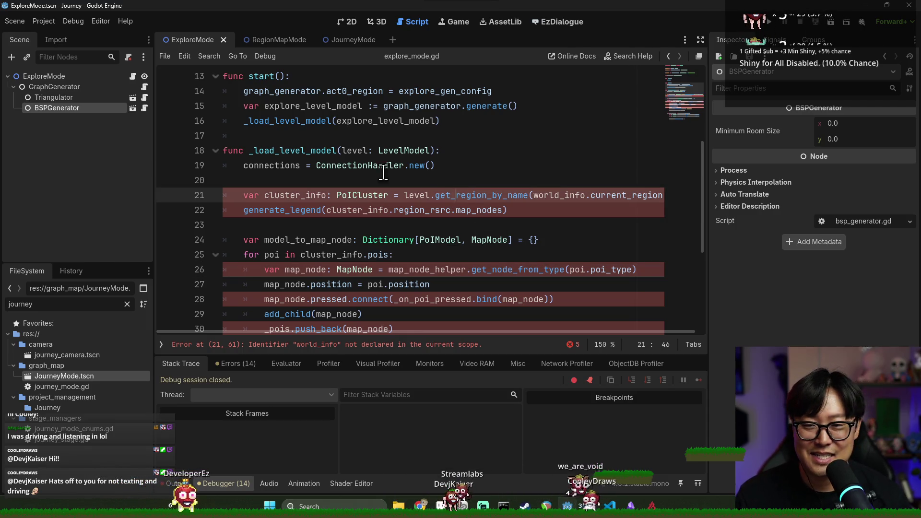
click(261, 180)
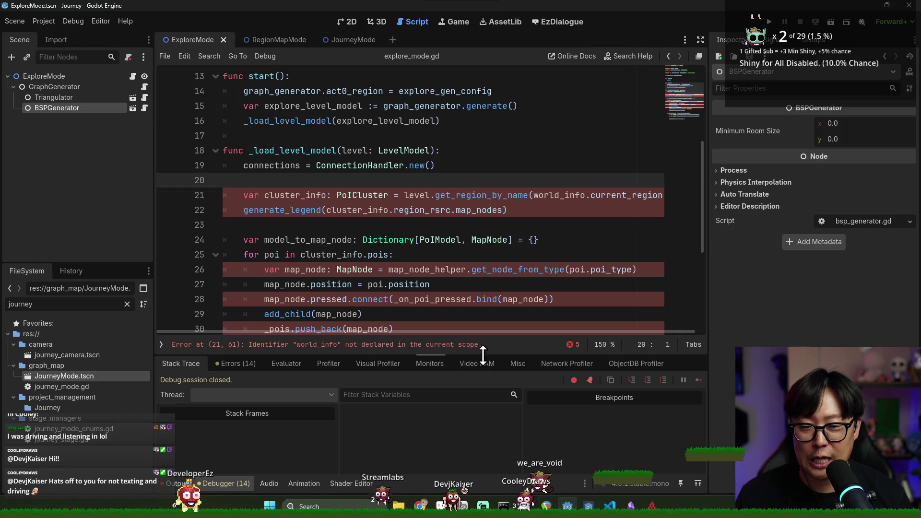
click(226, 485)
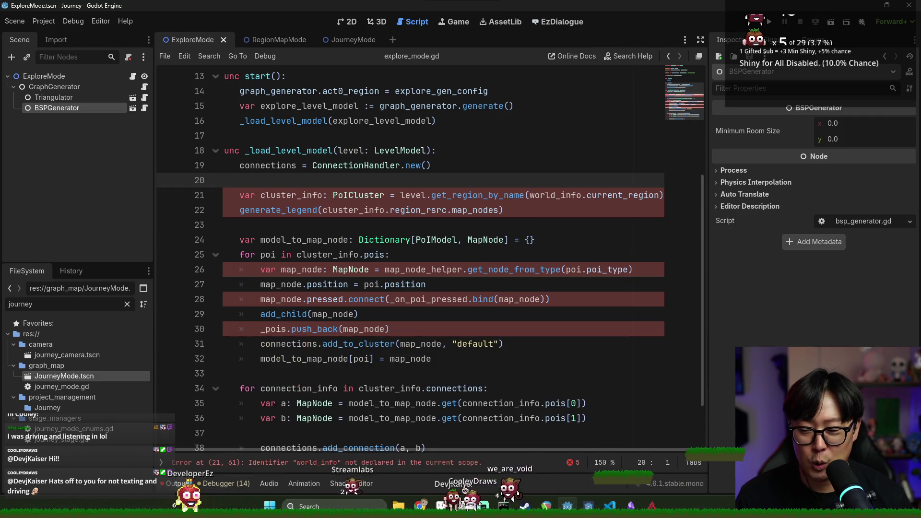
click(684, 373)
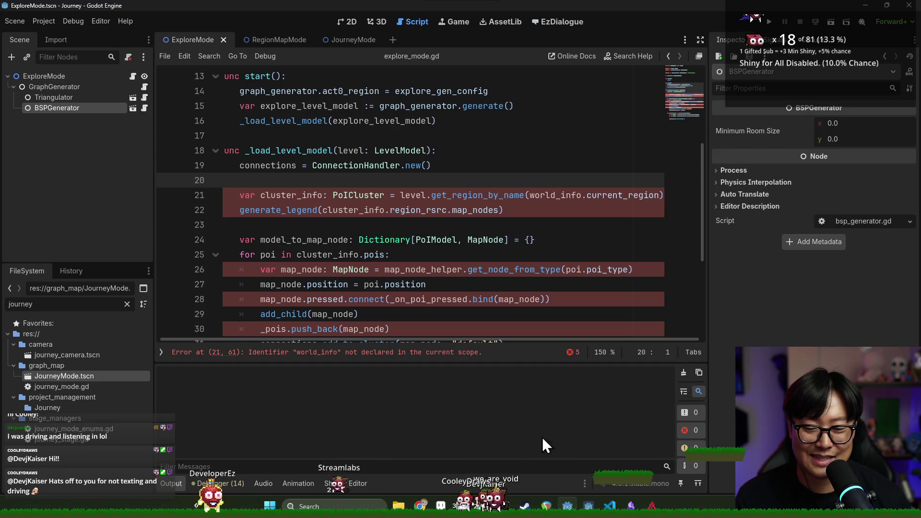
click(178, 483)
click(302, 209)
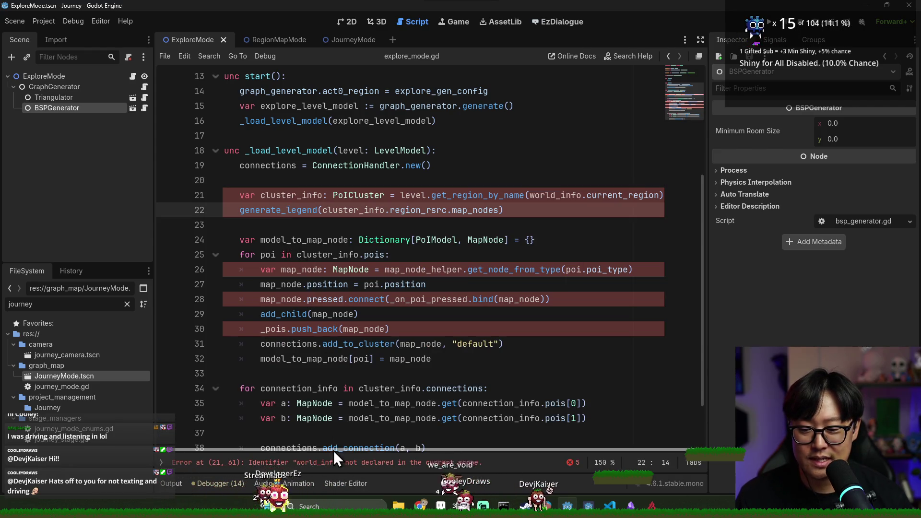
double_click(295, 195)
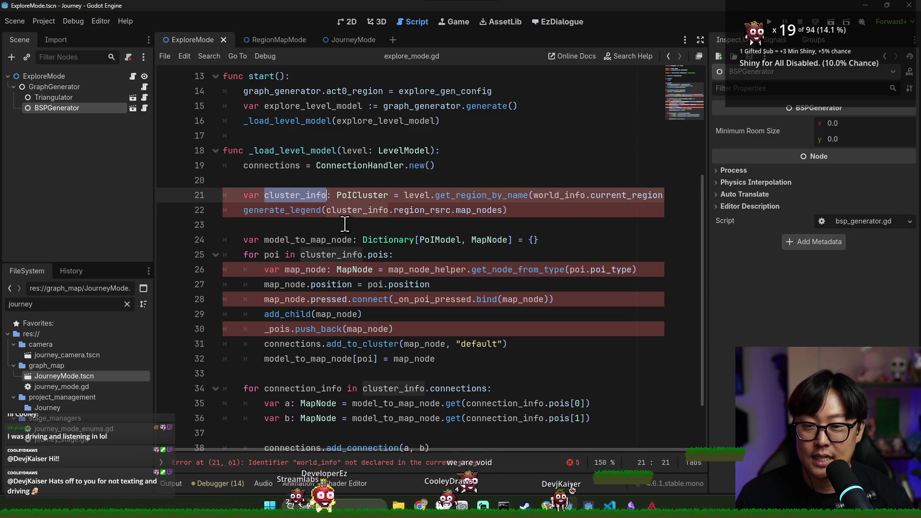
double_click(461, 195)
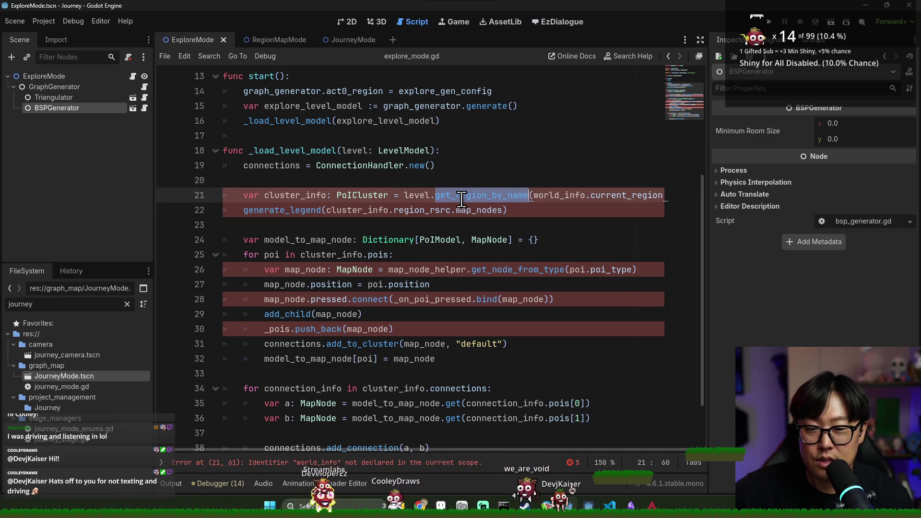
click(555, 196)
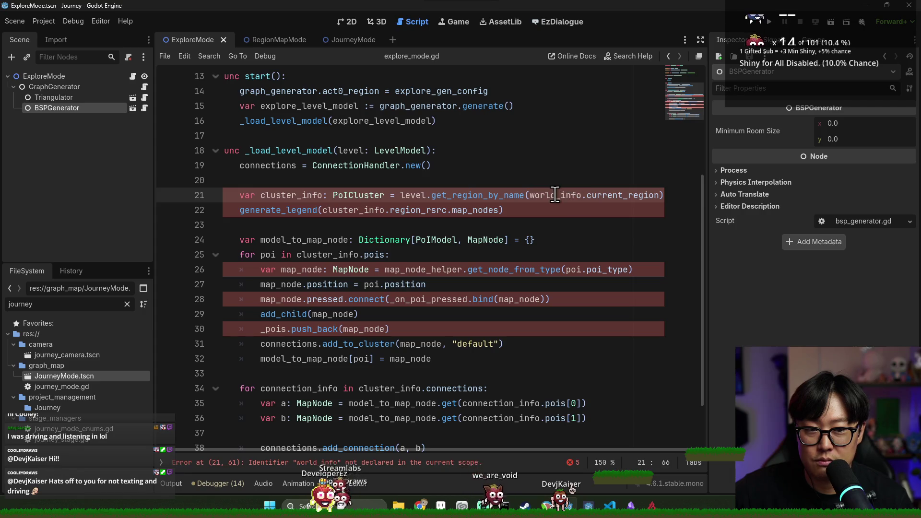
double_click(624, 195)
click(569, 197)
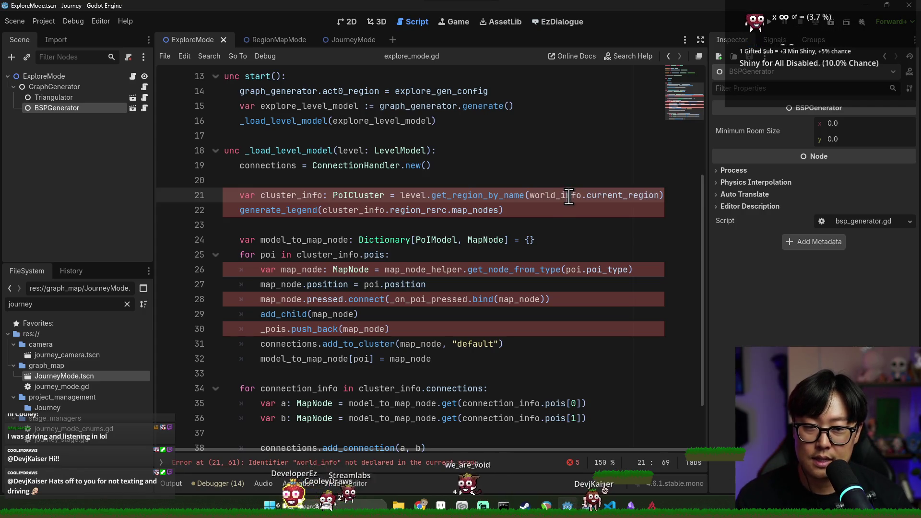
- Change _load_level_model's parameter to cluster_info: PoICluster and delete the var cluster_info line
double_click(350, 151)
shift+click(430, 150)
text(cluster_info: PoICluster)
click(307, 195)
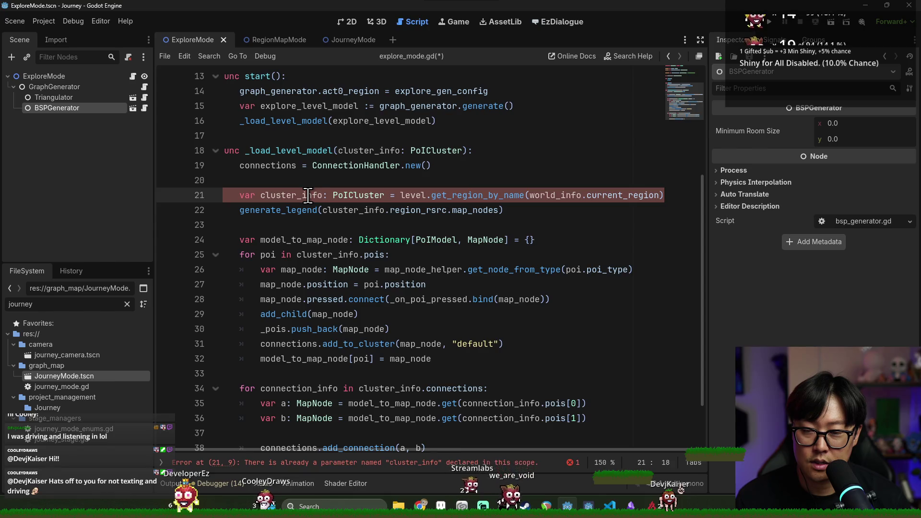
triple_click(307, 196)
key(Delete)
click(411, 150)
scroll(391, 162, up, 1)
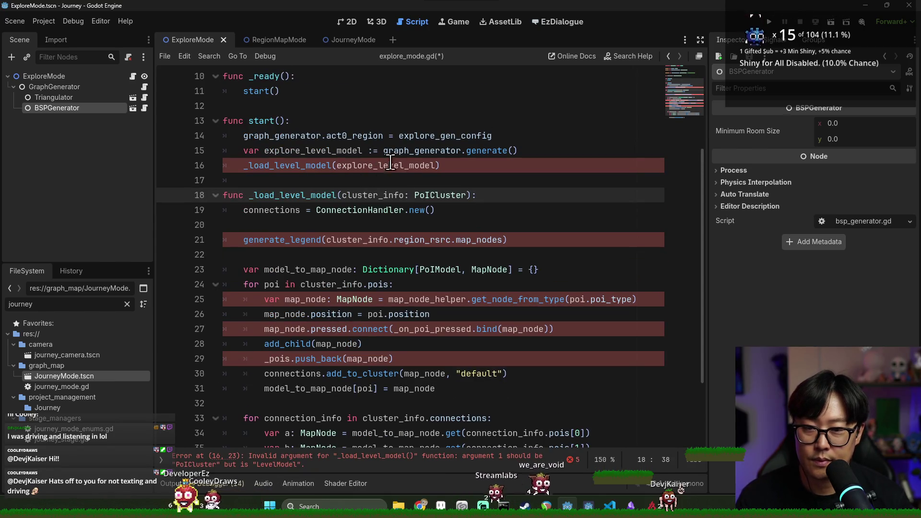
- Make start() call _load_level_model(explore_level_model.regions.front())
click(436, 165)
text(.regions)
text(.fi)
key(BackSpace)
text(r)
key(Return)
- Delete the generate_legend line from _load_level_model, remove the leftover blank line, and save
key(ctrl+s)
drag(244, 240, 316, 238)
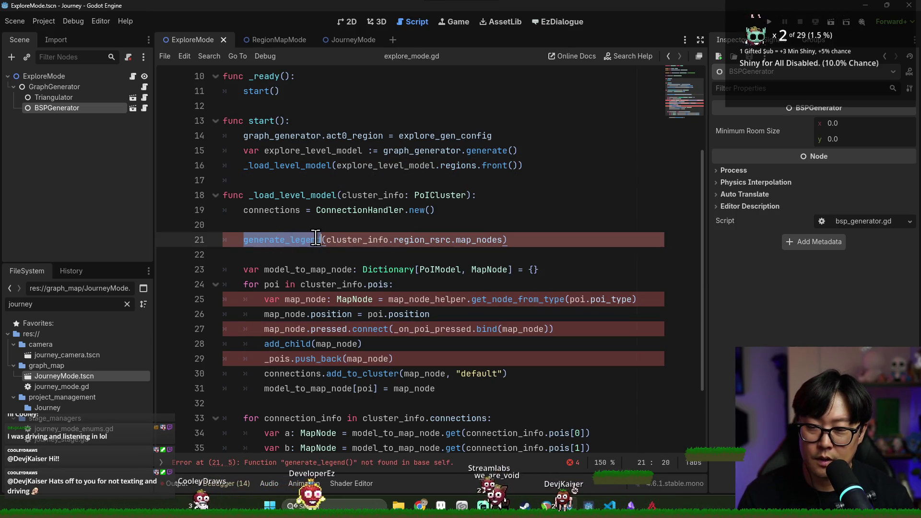
key(ctrl+shift+k)
click(326, 228)
key(BackSpace)
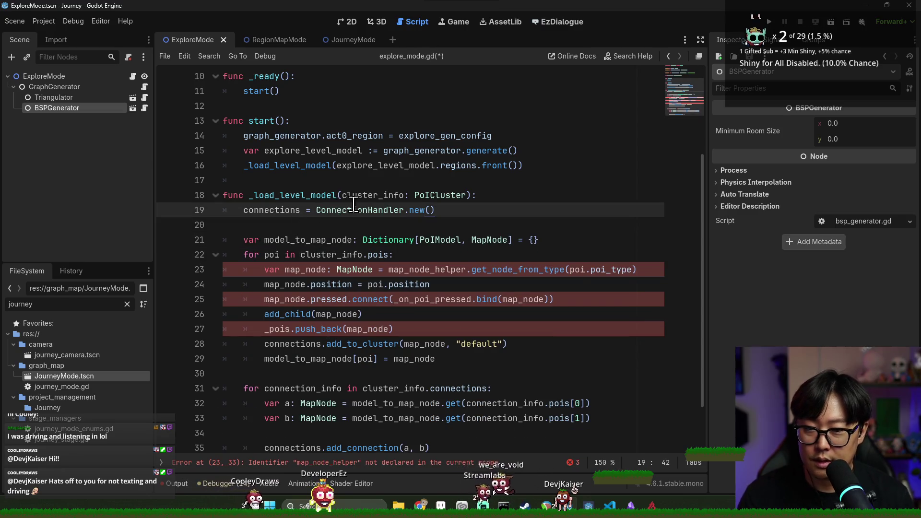
key(ctrl+s)
- Move 'connections = ConnectionHandler.new()' from _load_level_model to the top of start()
double_click(370, 195)
double_click(262, 211)
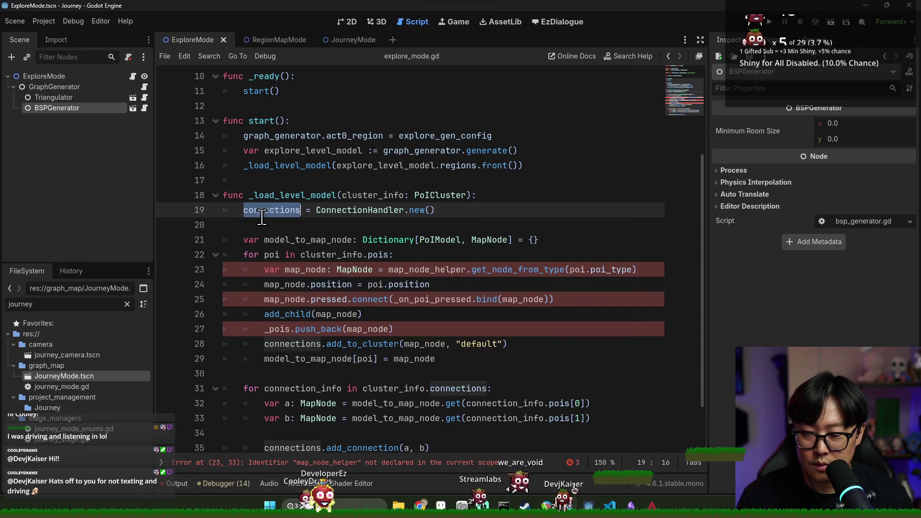
click(281, 211)
key(ctrl+shift+k)
click(499, 123)
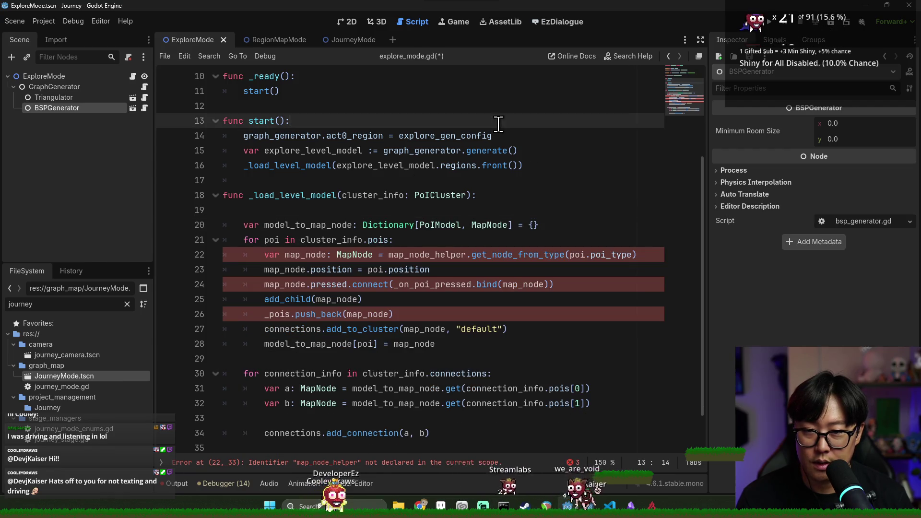
key(Return)
text(connections = ConnectionHandler.new())
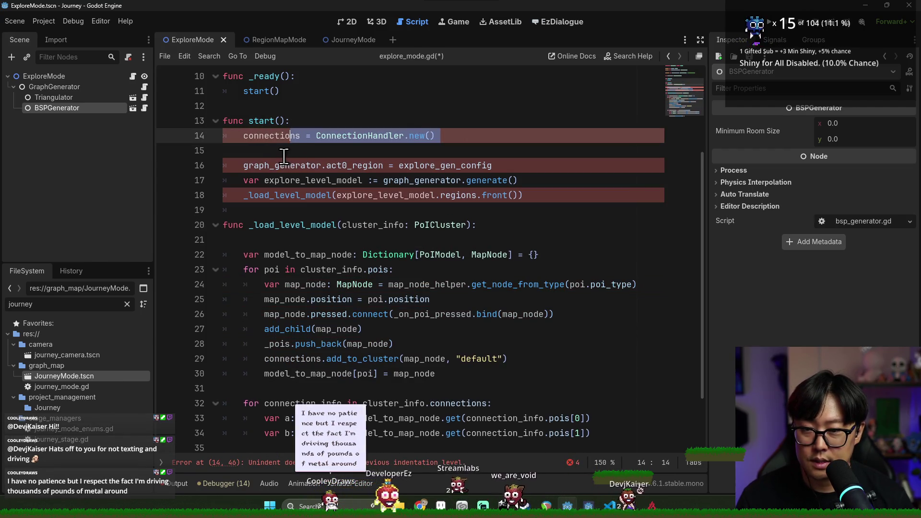
key(BackSpace)
key(ctrl+s)
- Remove the blank line under the _load_level_model header, save, and check the remaining map_node_helper errors
click(480, 225)
key(BackSpace)
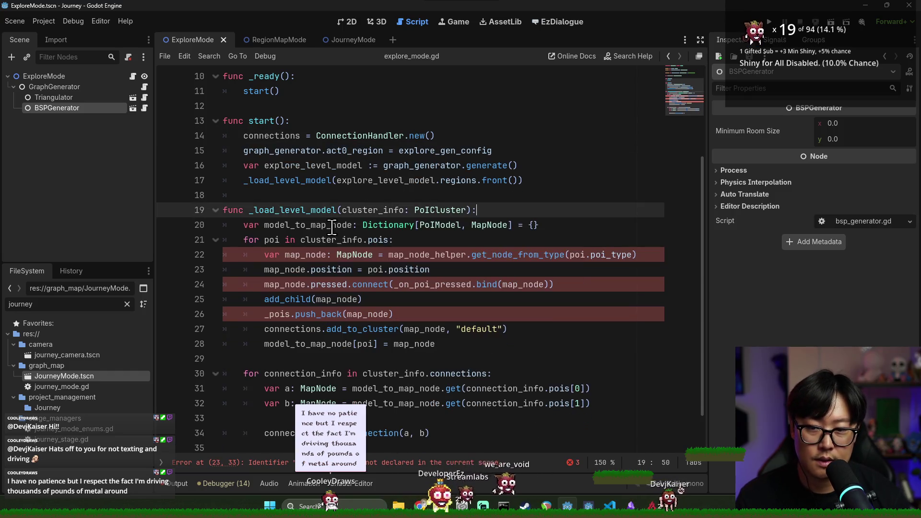
key(ctrl+s)
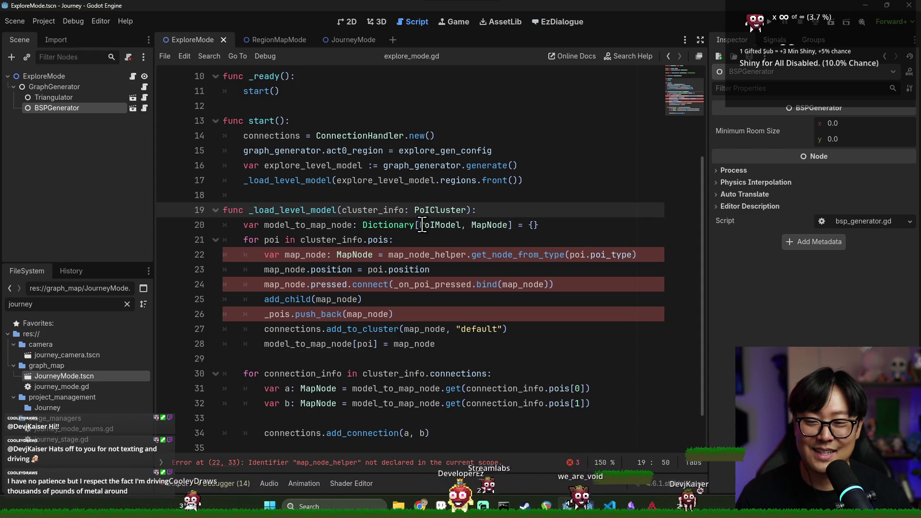
key(ctrl+s)
scroll(422, 224, down, 1)
click(285, 209)
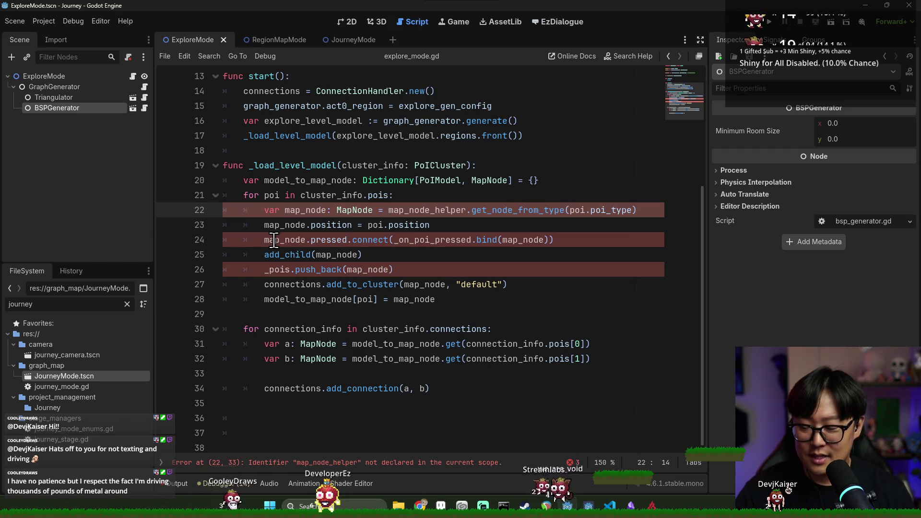
mouse_move(274, 239)
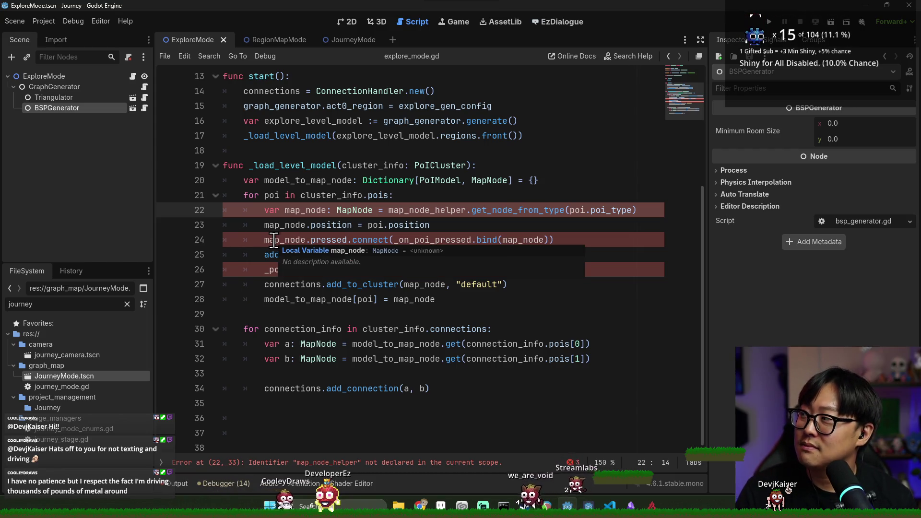
mouse_move(260, 254)
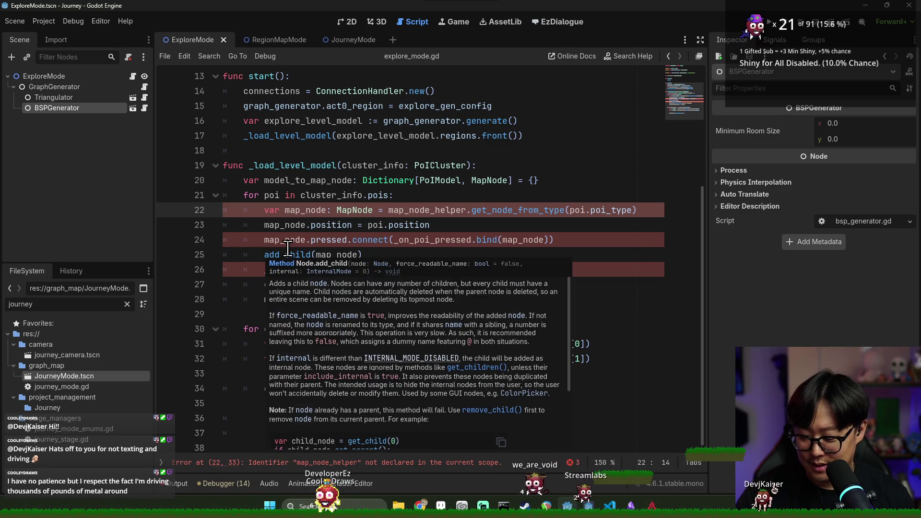
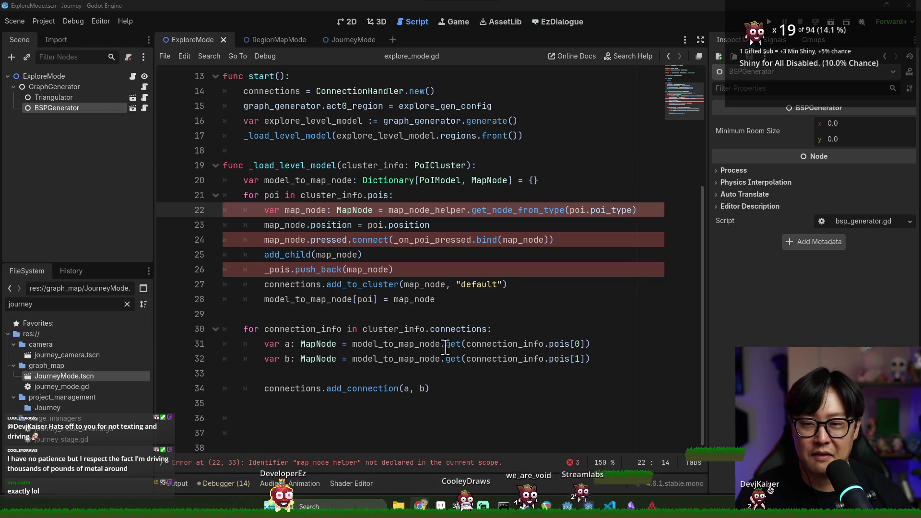
- Insert an empty line 21 after the model_to_map_node declaration and save explore_mode.gd
click(600, 187)
key(Return)
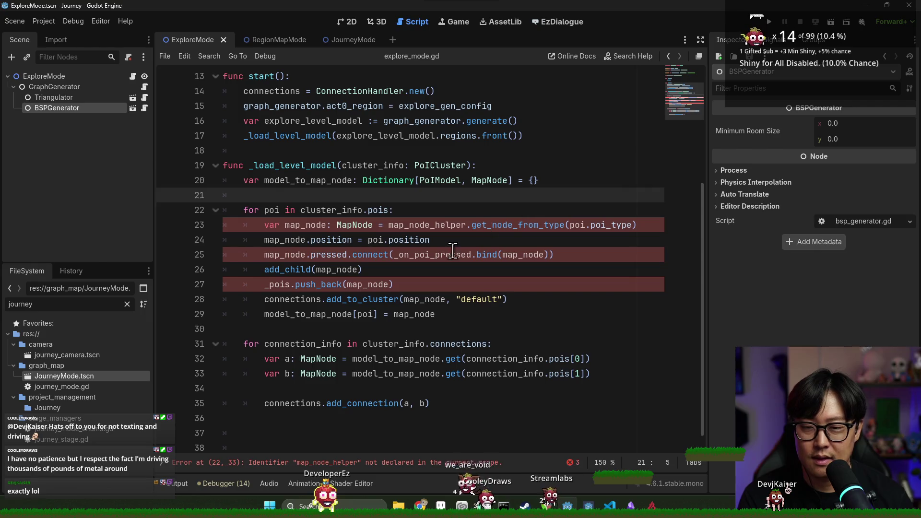
key(ctrl+s)
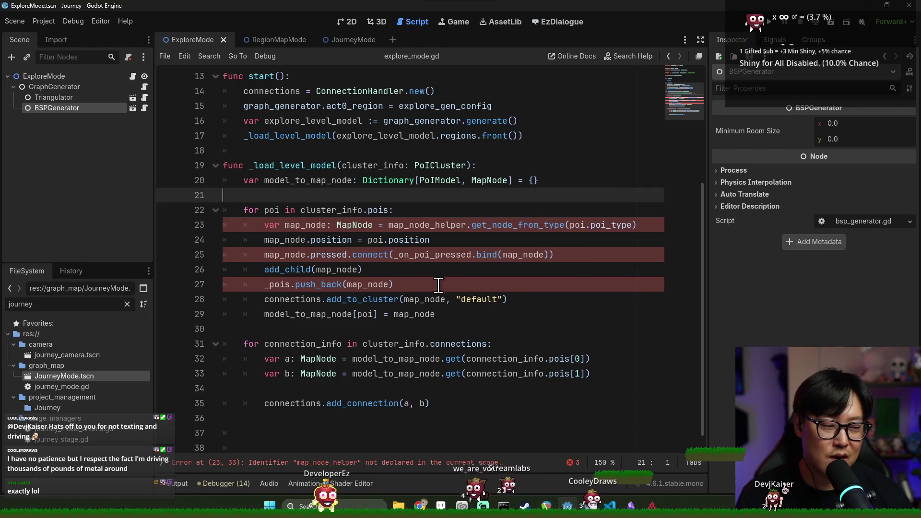
- Trace map_node, cluster_info and map_node_helper uses in the cluster_info.pois loop
click(388, 258)
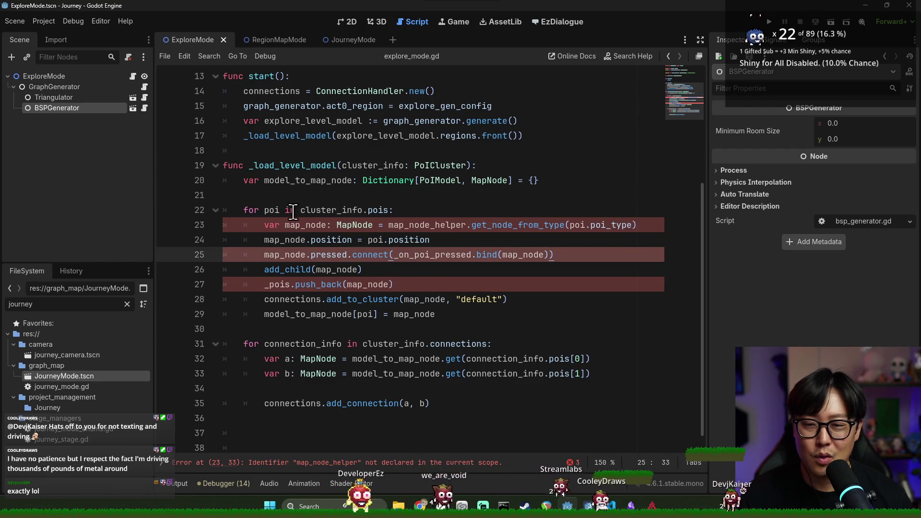
click(379, 197)
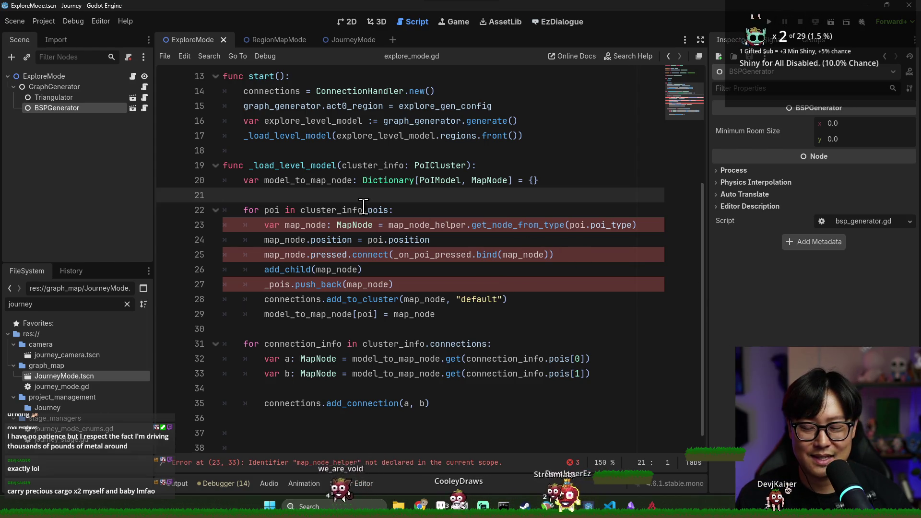
click(433, 204)
scroll(391, 260, down, 1)
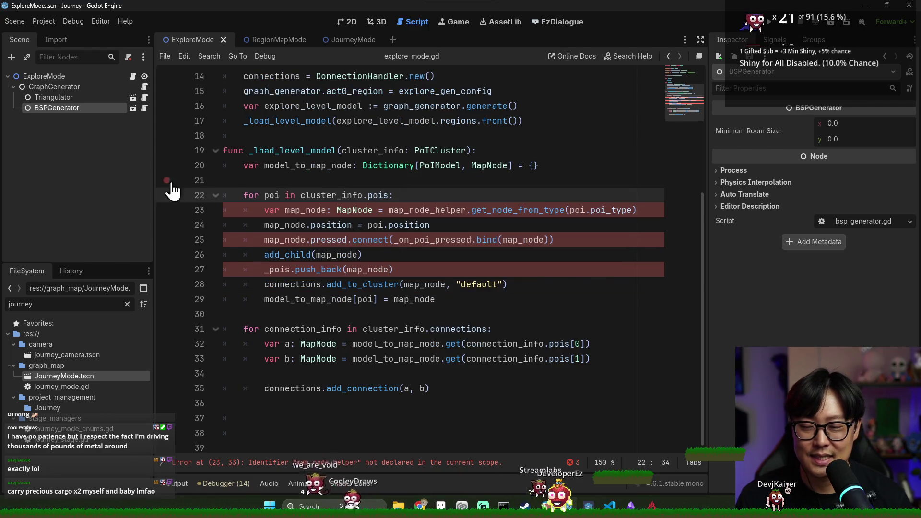
double_click(302, 210)
click(285, 196)
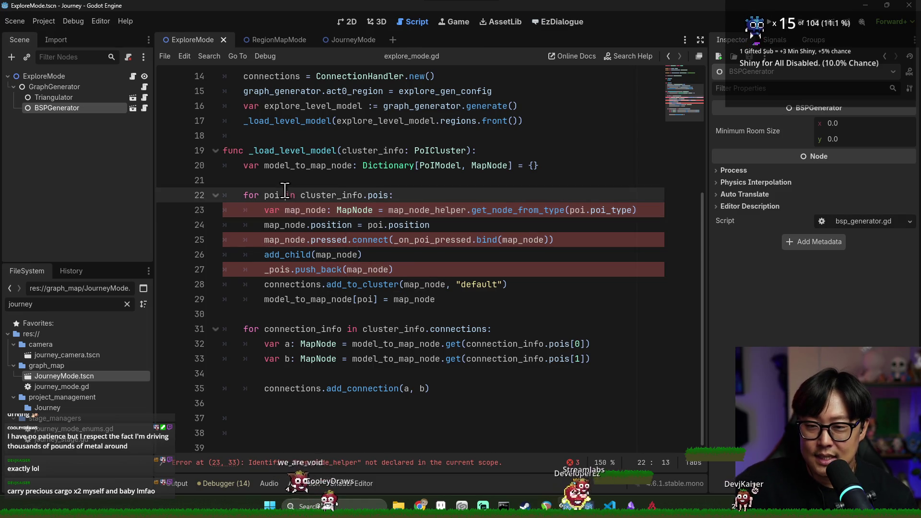
double_click(331, 195)
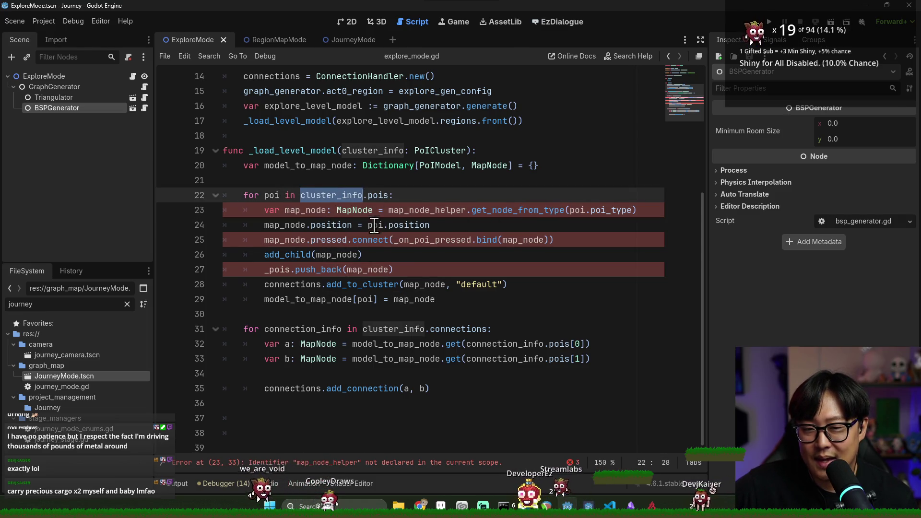
double_click(422, 210)
scroll(332, 213, up, 4)
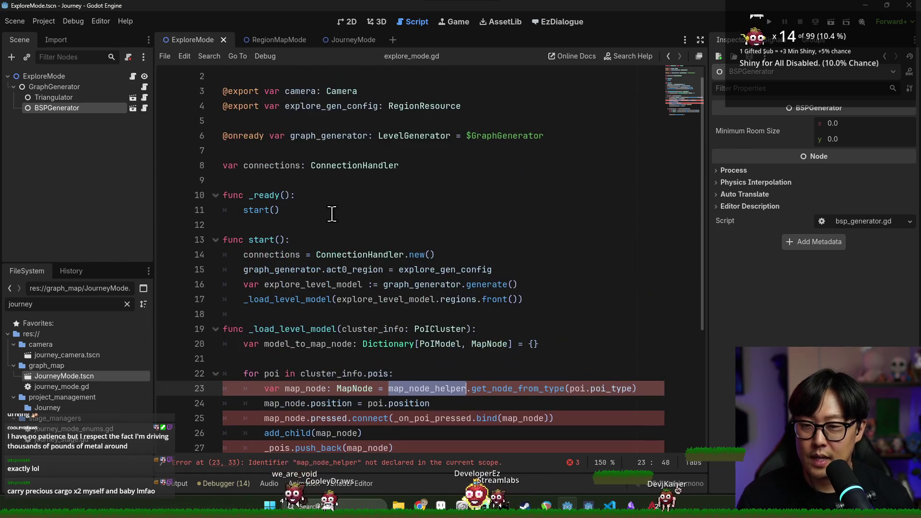
scroll(332, 214, up, 1)
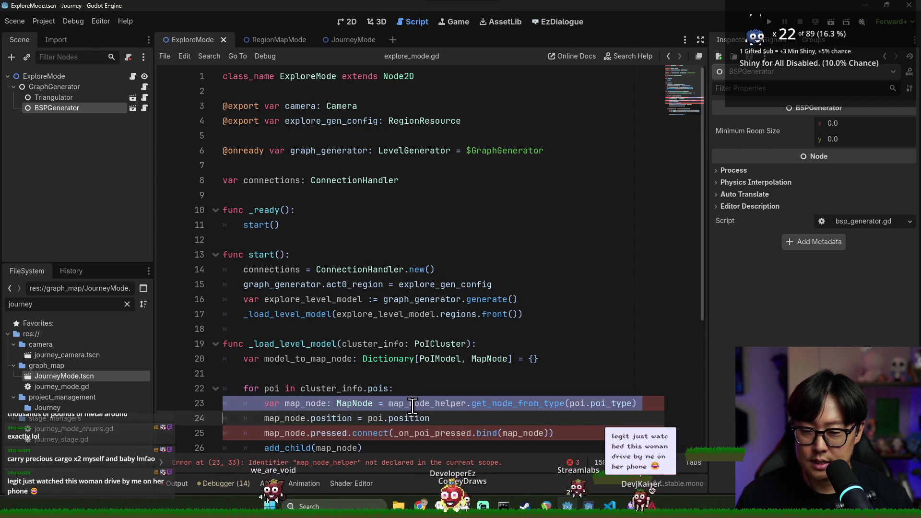
scroll(411, 403, down, 4)
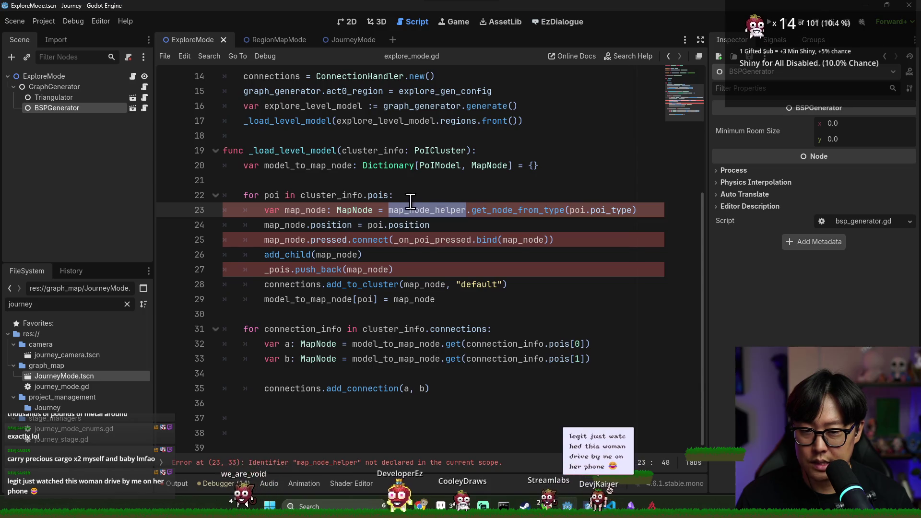
click(563, 160)
- Add 'var map_node_helper = map_node_helper.new()' on line 21 and save
key(Return)
text(var map_node_helper)
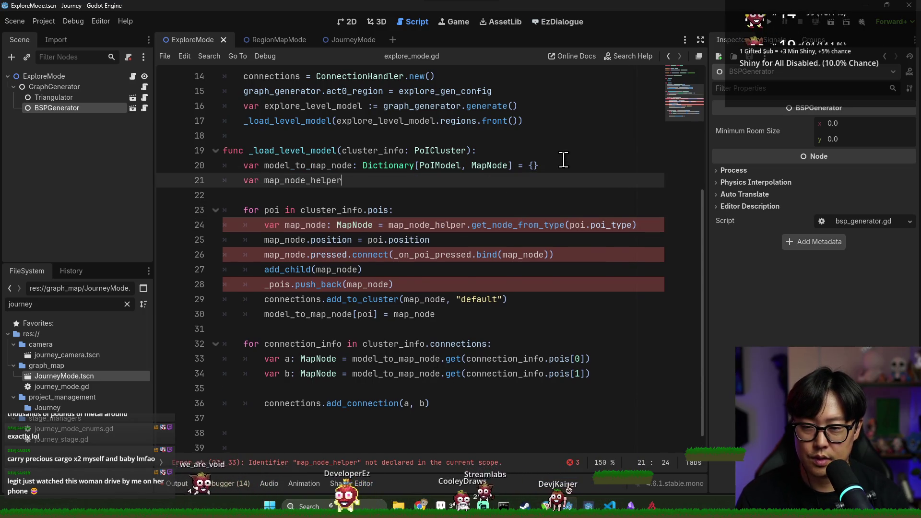
text( = map_node_helper)
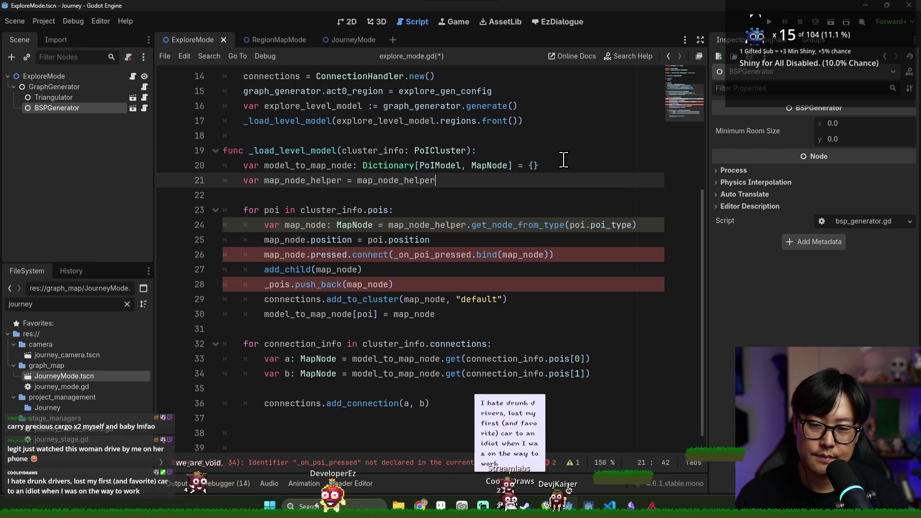
key(Return)
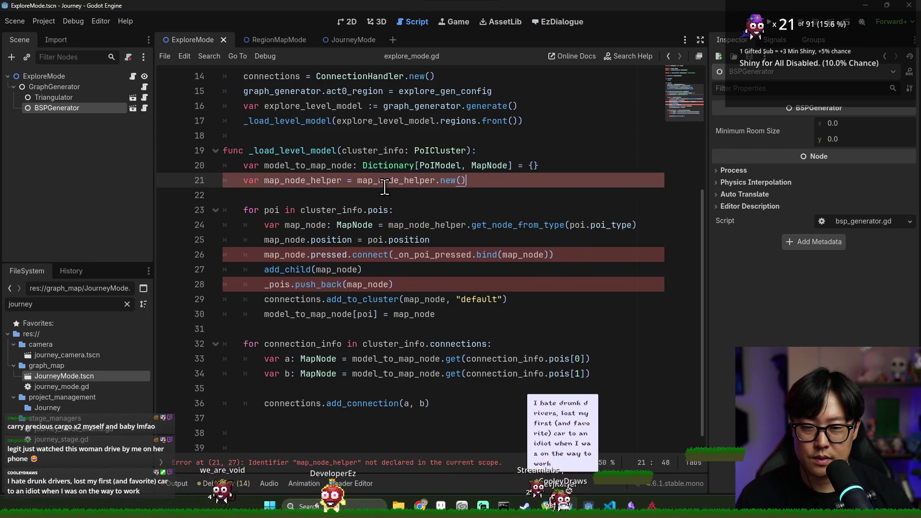
key(ctrl+s)
- Change the initializer to MapNodeHelper.new(), check the MapNodeHelper class, and save
click(387, 174)
double_click(389, 178)
text(MapNodeH)
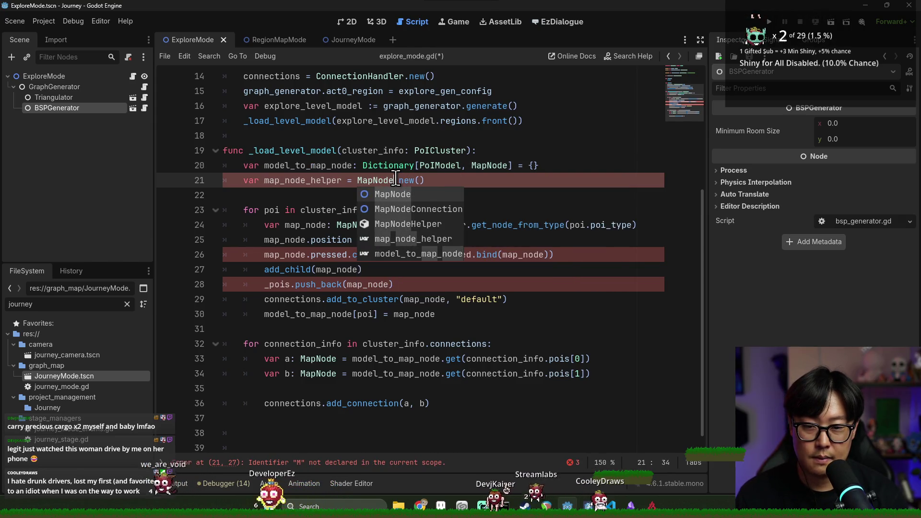
key(Return)
ctrl+click(404, 180)
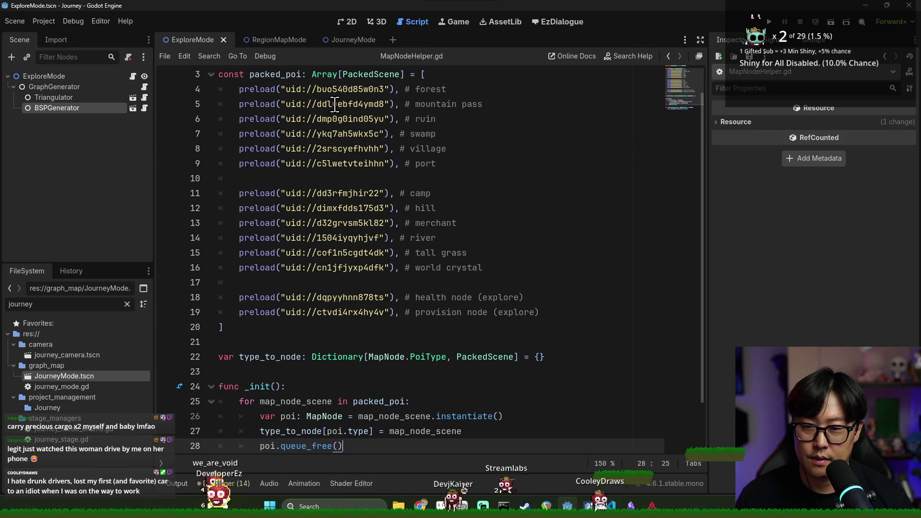
scroll(307, 345, down, 1)
scroll(307, 326, up, 3)
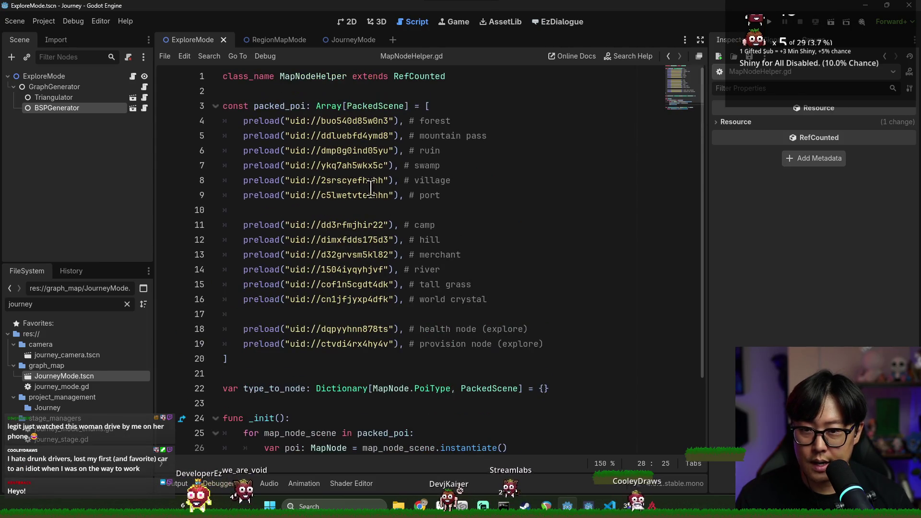
click(366, 181)
key(alt+Left)
key(ctrl+s)
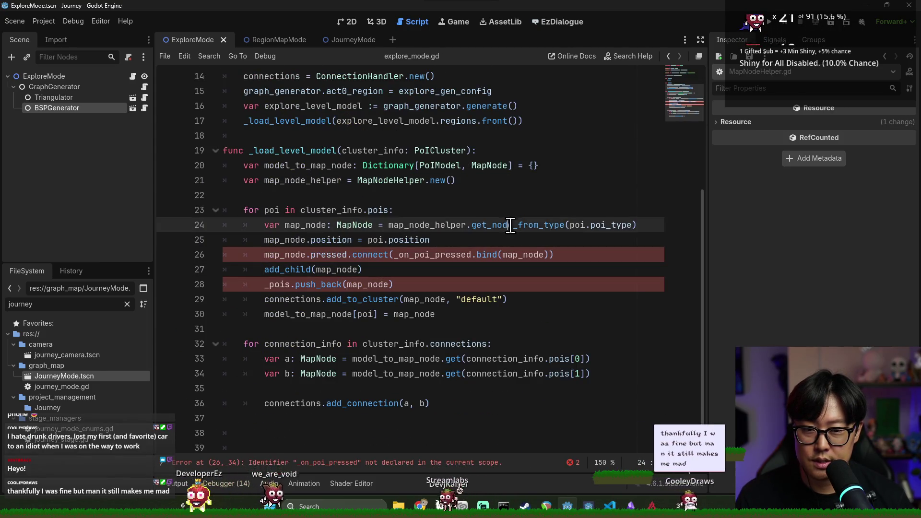
- Inspect get_node_from_type, map_node and _on_poi_pressed usages on lines 24–26
double_click(518, 225)
ctrl+click(519, 225)
key(alt+Left)
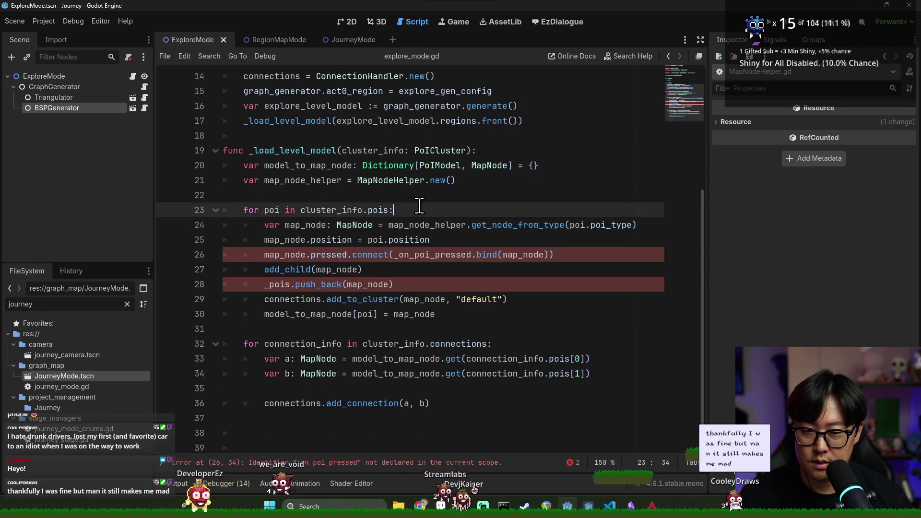
click(406, 225)
double_click(300, 225)
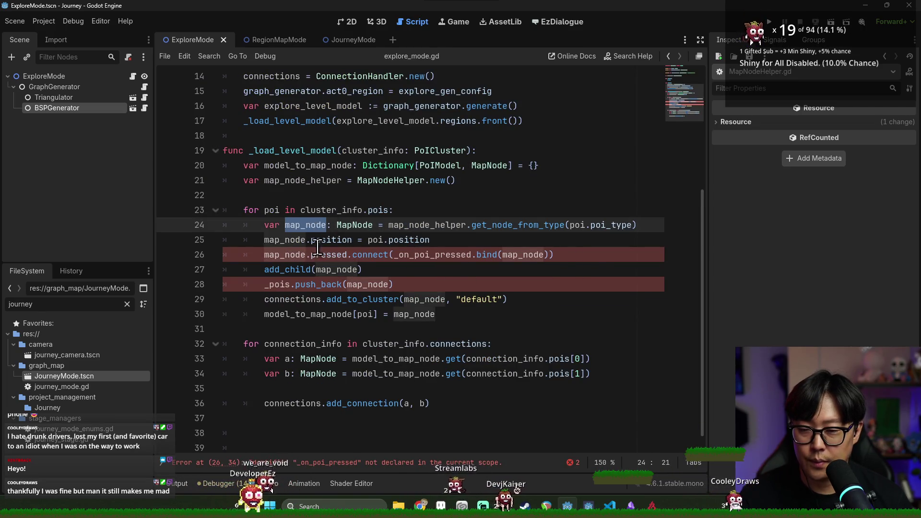
scroll(318, 247, down, 1)
double_click(509, 210)
double_click(331, 225)
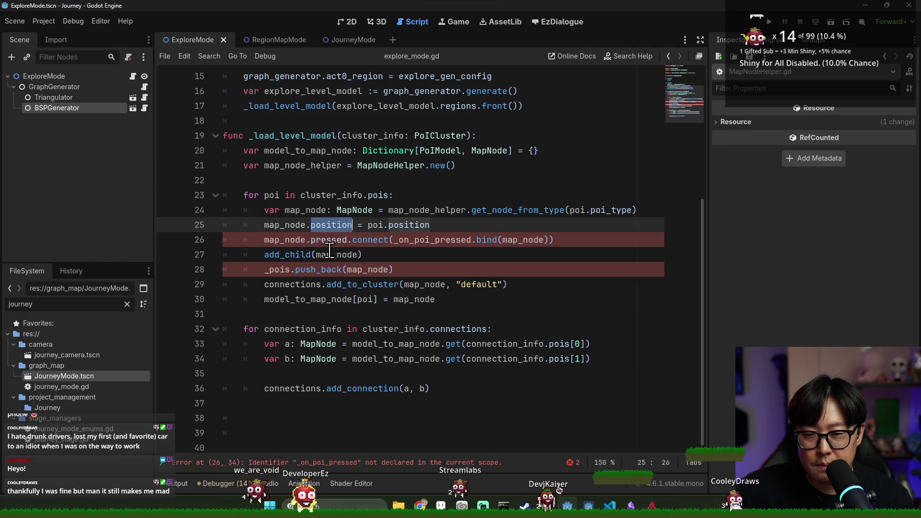
double_click(284, 239)
double_click(285, 225)
double_click(431, 240)
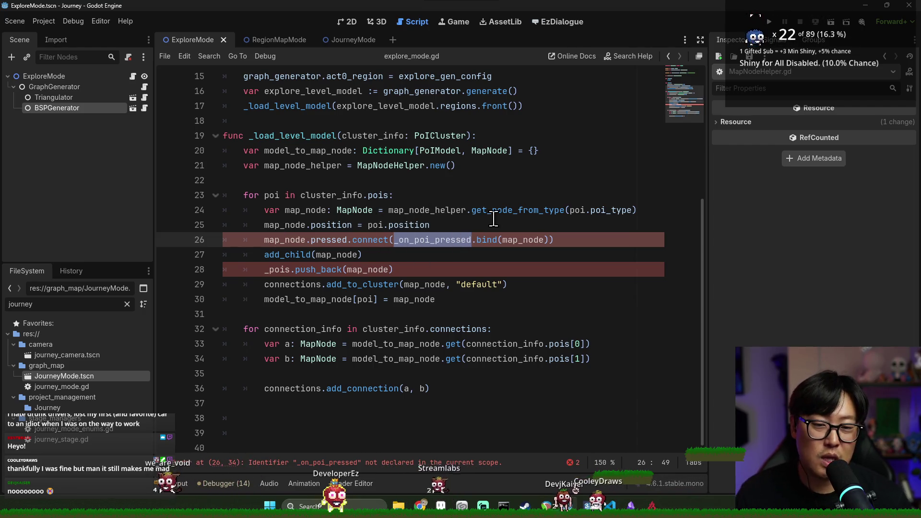
ctrl+click(480, 210)
- Add a get_instance() function returning MapNodeHelper below the type_to_node declaration
double_click(261, 329)
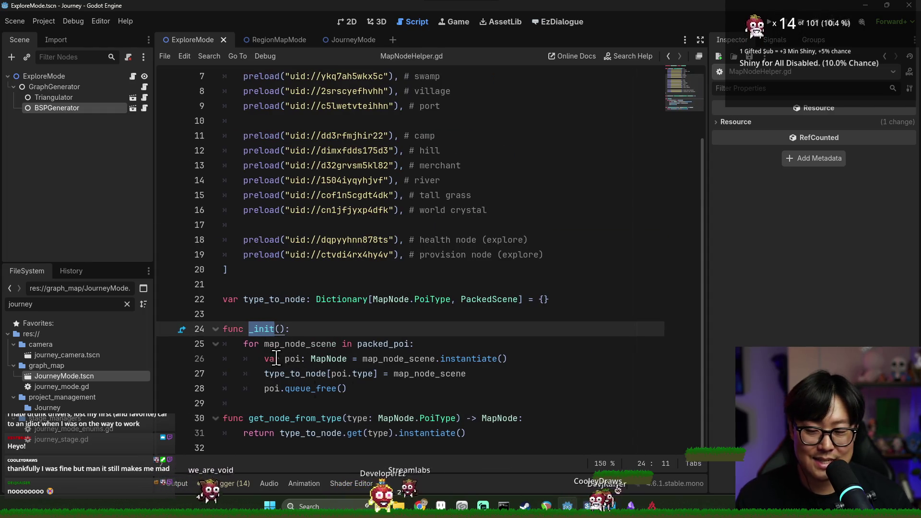
scroll(329, 206, up, 2)
scroll(294, 329, down, 2)
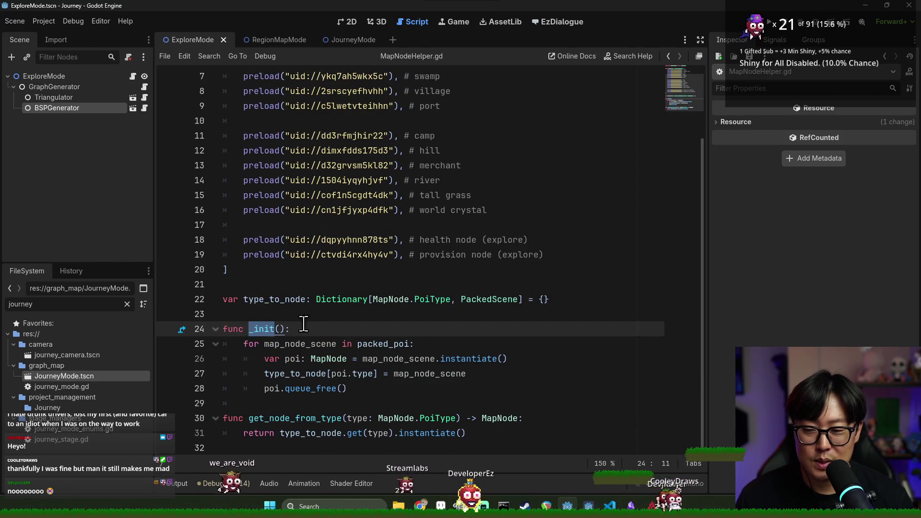
click(609, 303)
key(Return)
key(Return)
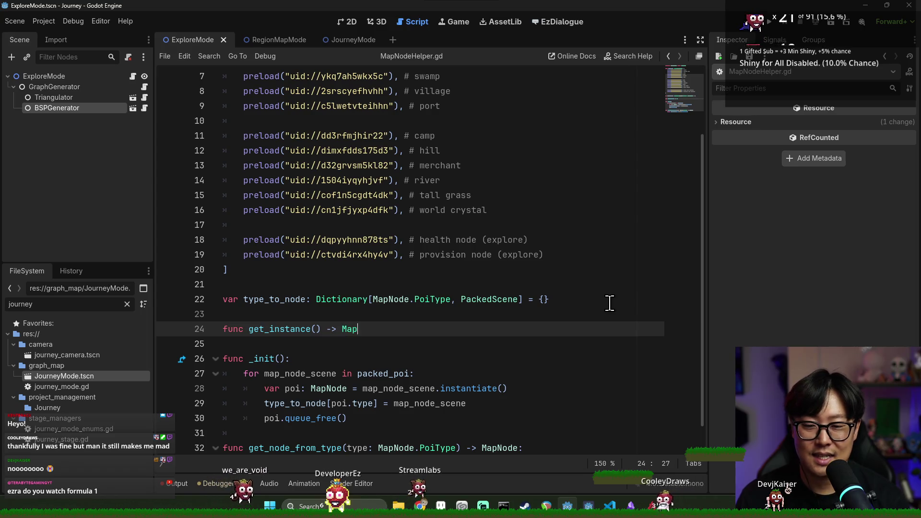
text(NodeHelp)
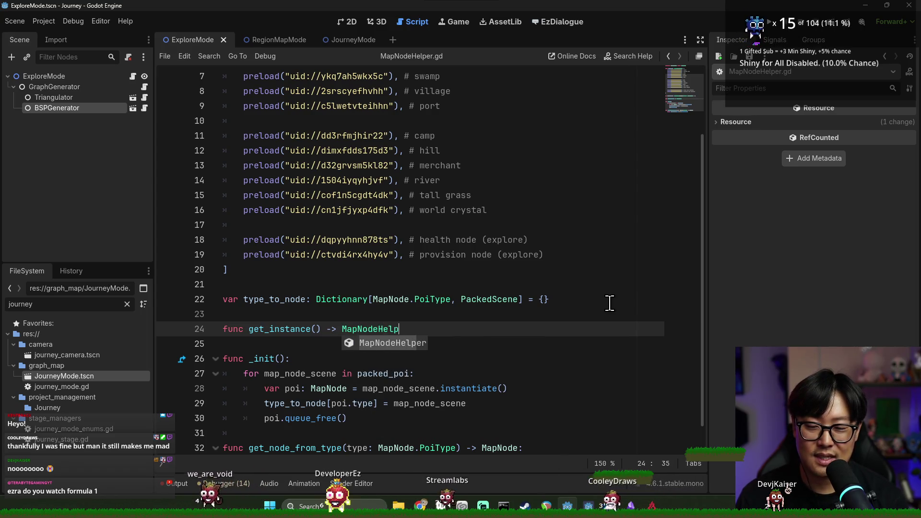
text(er:)
key(Return)
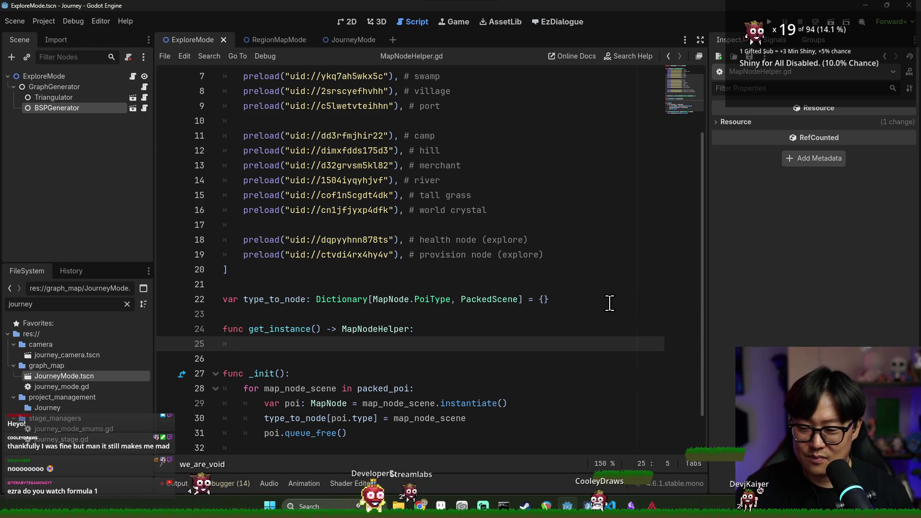
text(return)
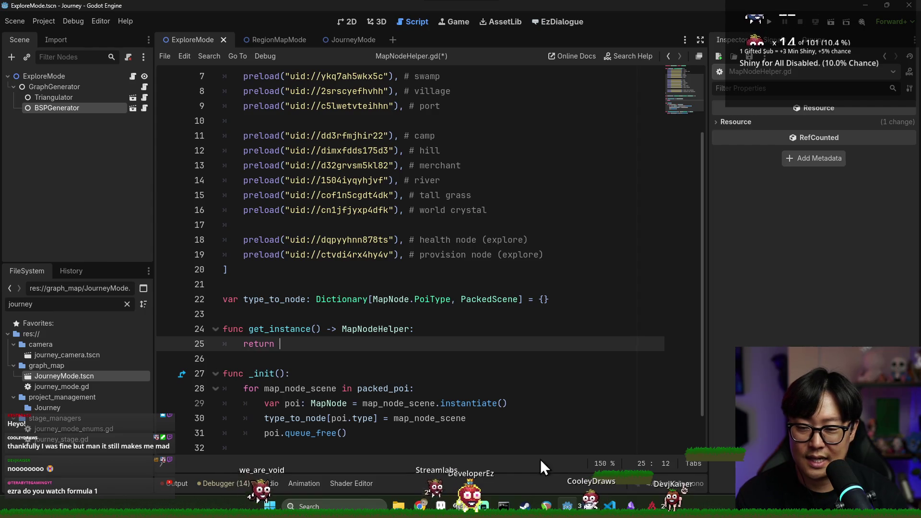
- Declare 'static var instance: MapNodeHelper' and make get_instance a static func
click(552, 313)
key(Return)
text(var)
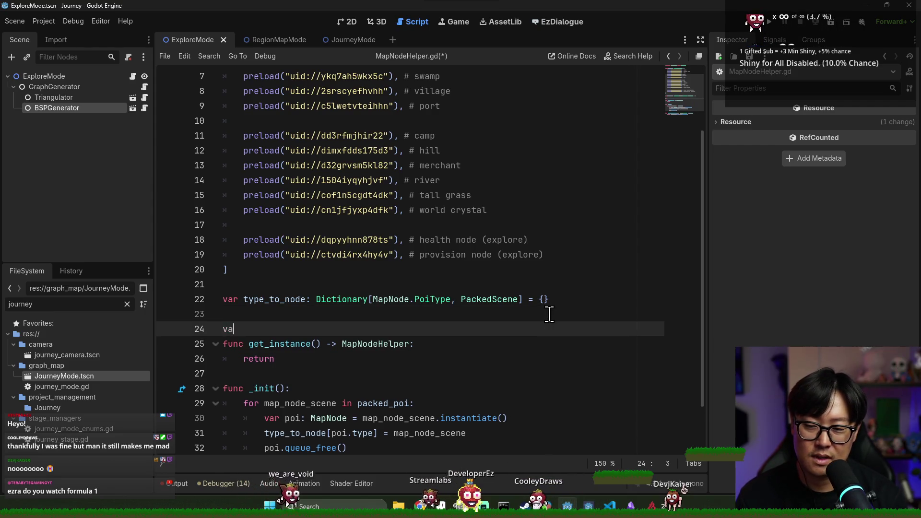
click(248, 344)
key(BackSpace)
key(BackSpace)
key(BackSpace)
text(st)
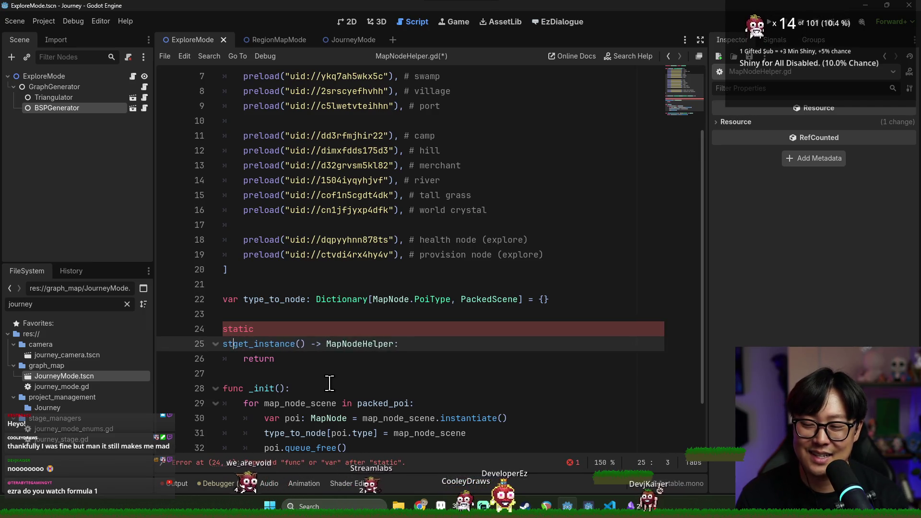
text(atic func)
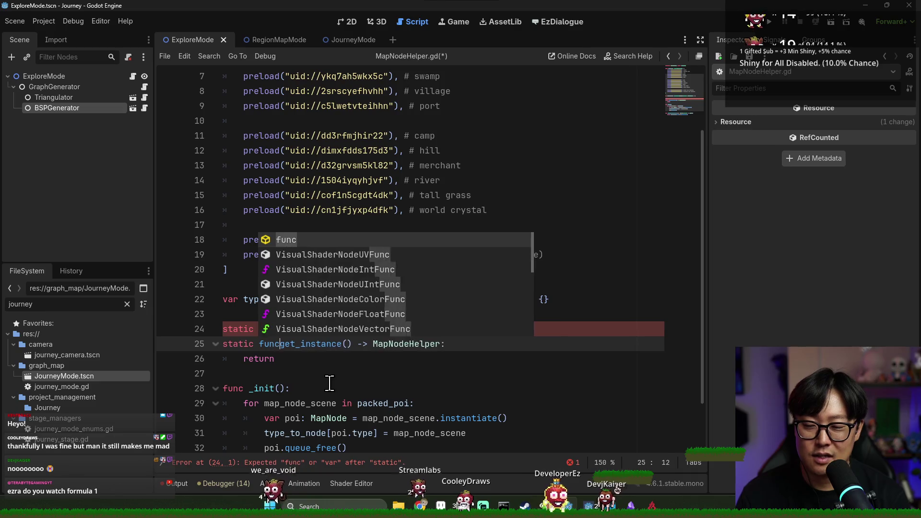
key(Escape)
click(331, 333)
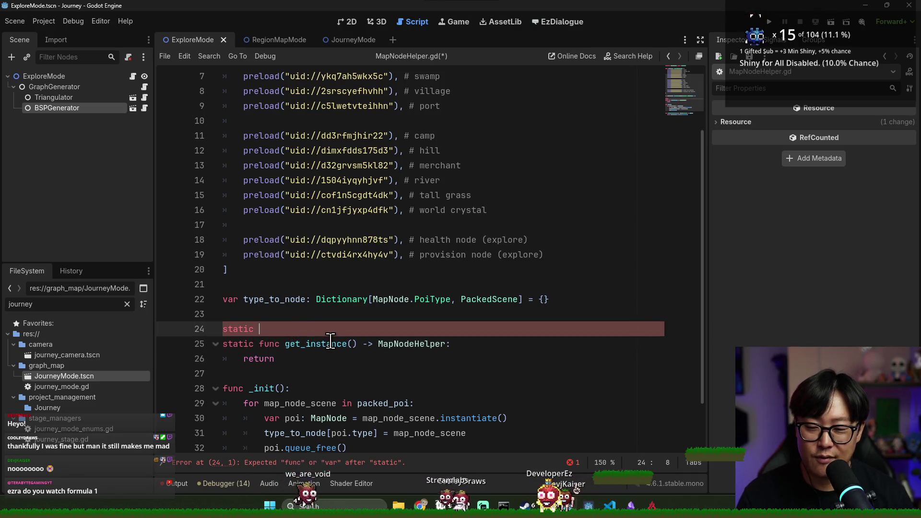
scroll(331, 344, down, 1)
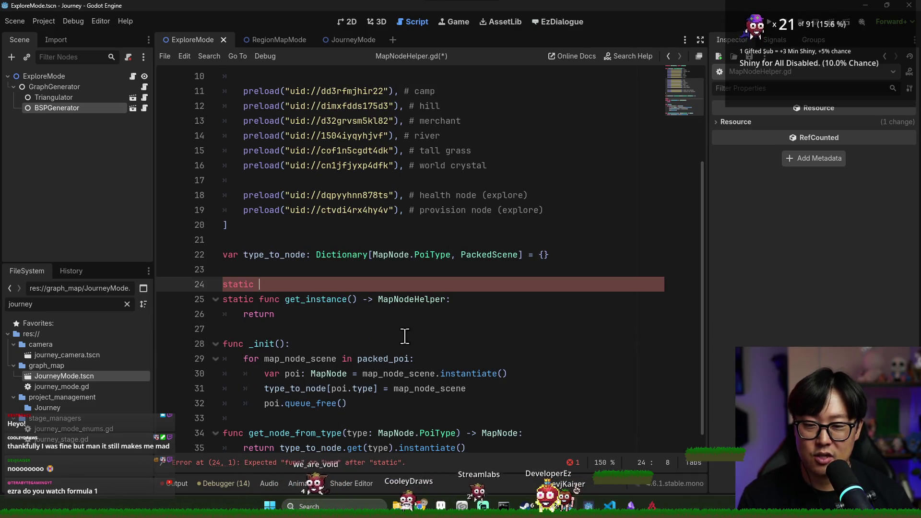
text(var insta)
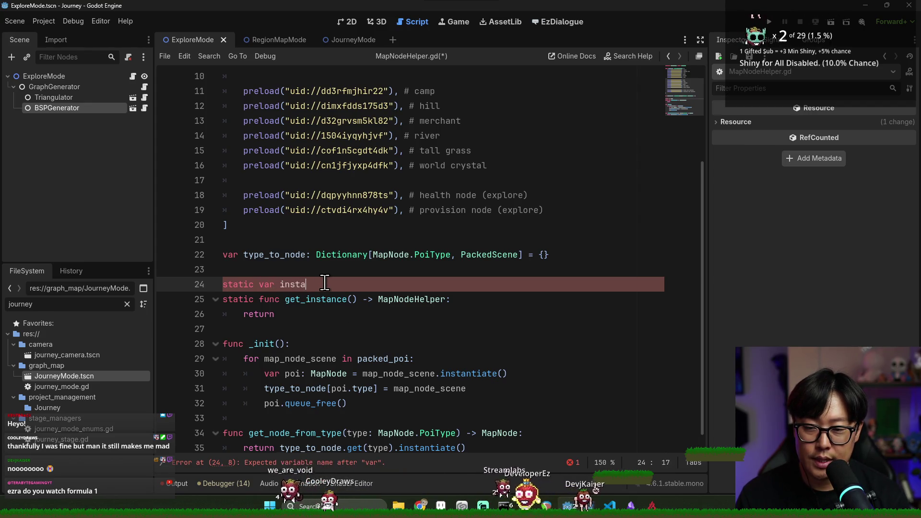
text(nce: MapNodeH)
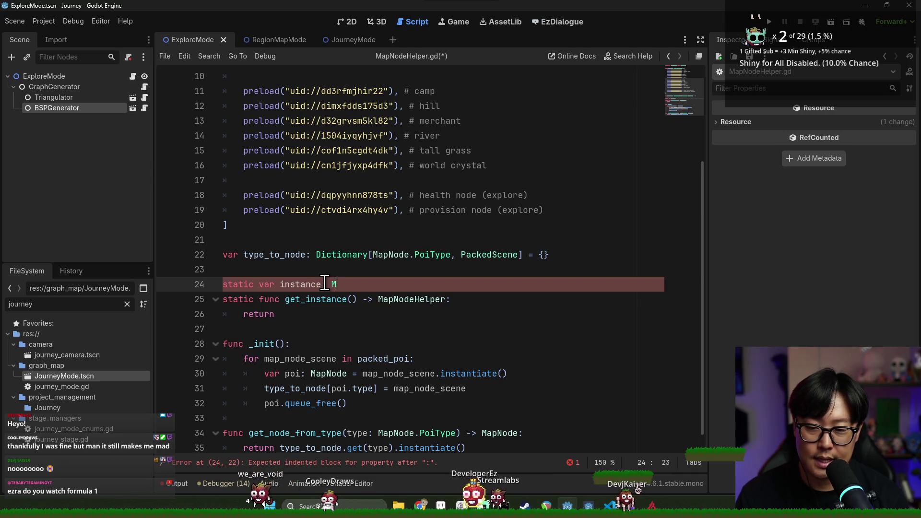
text(elper)
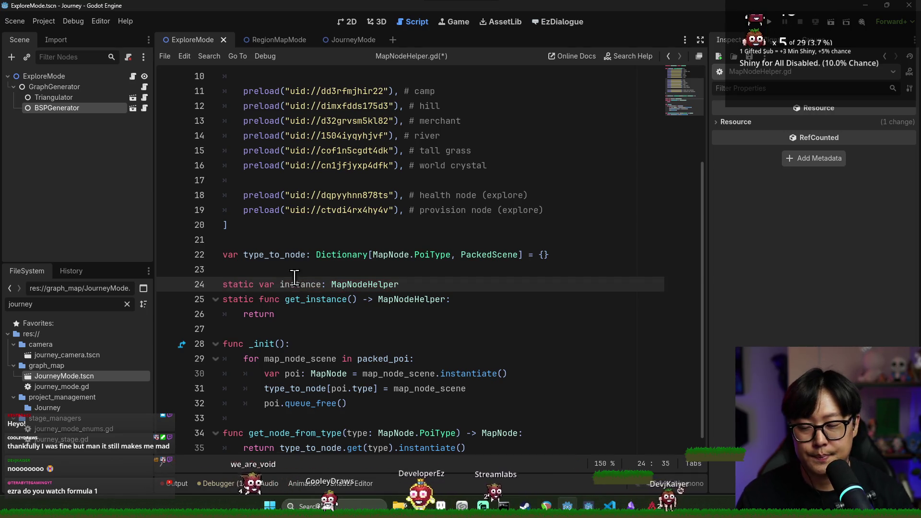
- Give get_instance() the body: if !instance, instance = self.new(); return instance; then save
click(507, 301)
key(Return)
text(if instance:)
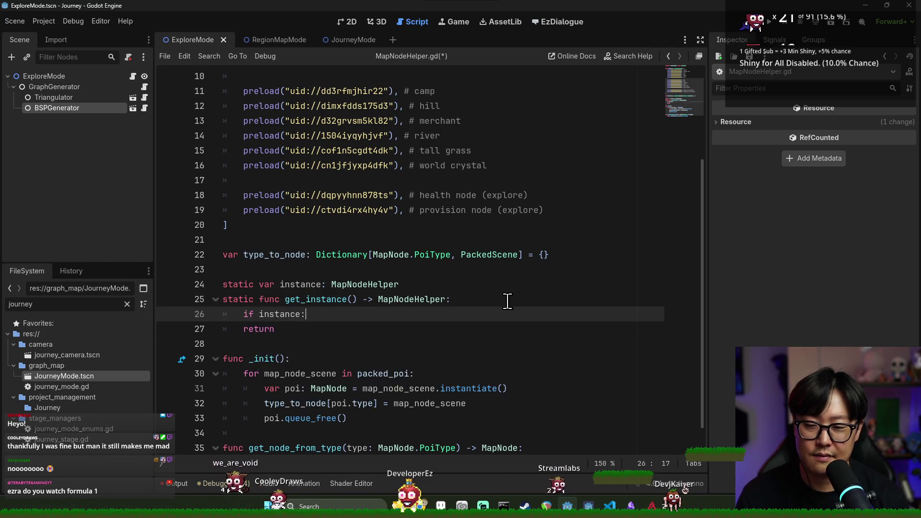
key(Return)
text(retu)
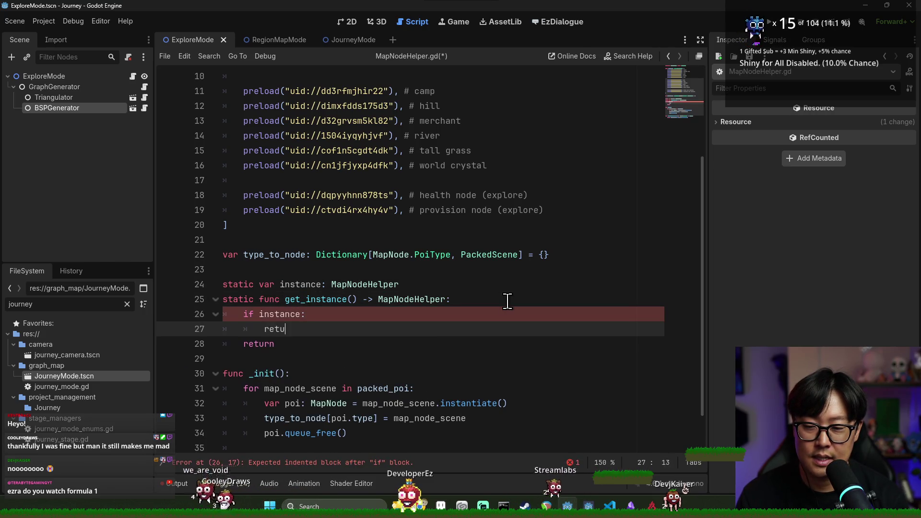
text(rn instance:)
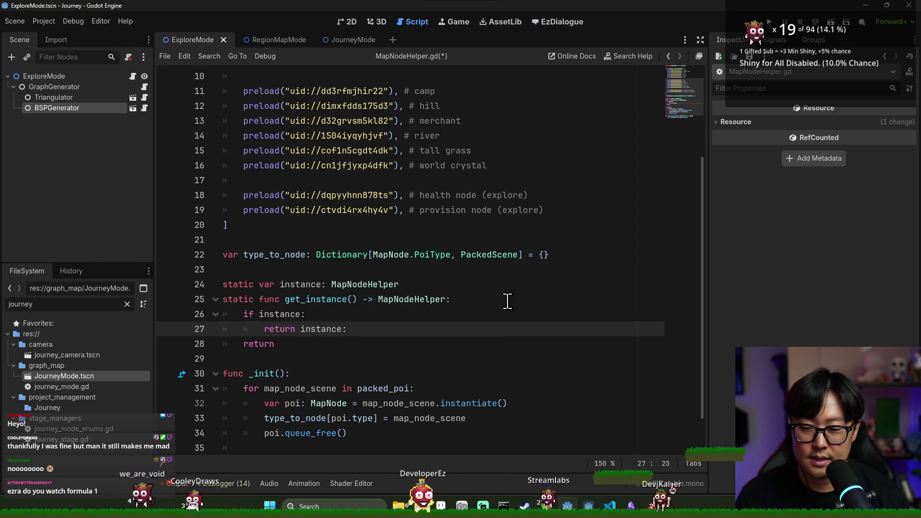
click(306, 346)
text(instance)
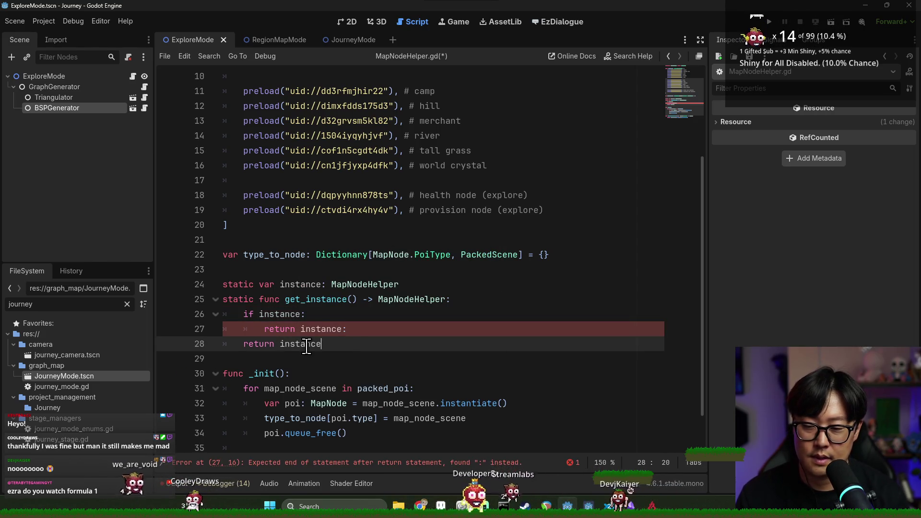
click(259, 314)
text(!)
drag(295, 329, 372, 329)
key(BackSpace)
key(BackSpace)
key(BackSpace)
key(BackSpace)
text(instance = self.new())
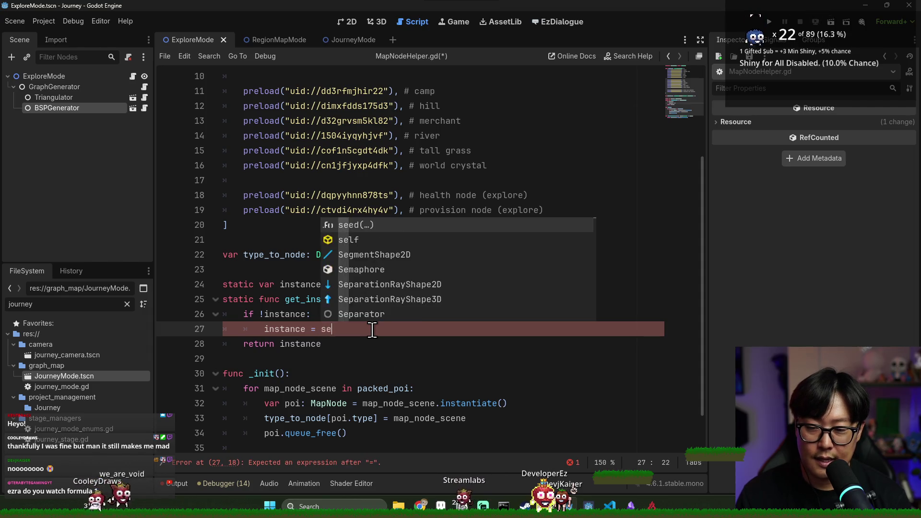
key(ctrl+s)
- Replace self with MapNodeHelper so the instance is MapNodeHelper.new(), and save
click(363, 344)
click(362, 314)
double_click(331, 329)
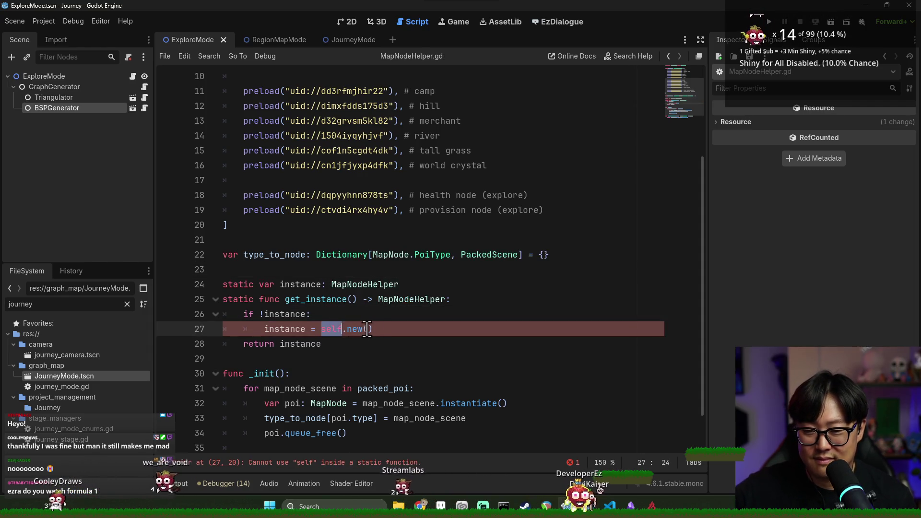
double_click(259, 374)
double_click(353, 285)
key(ctrl+c)
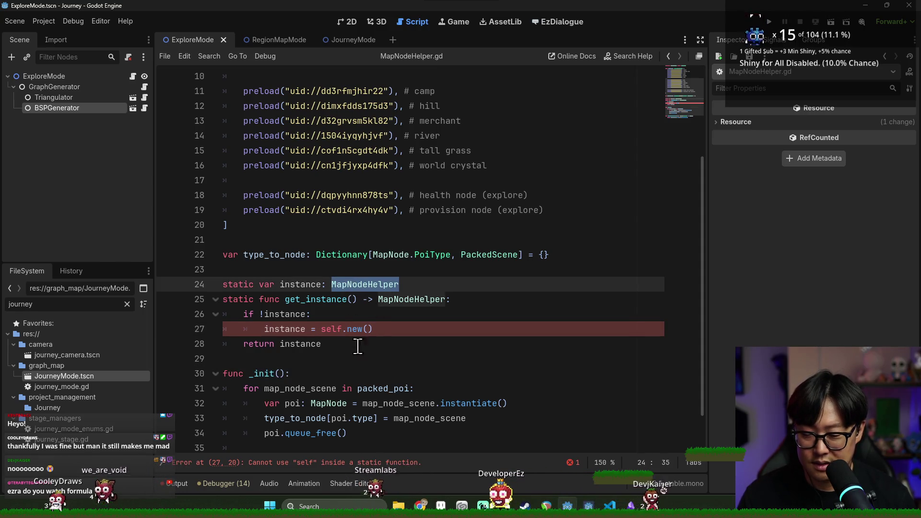
double_click(331, 330)
key(ctrl+v)
click(471, 329)
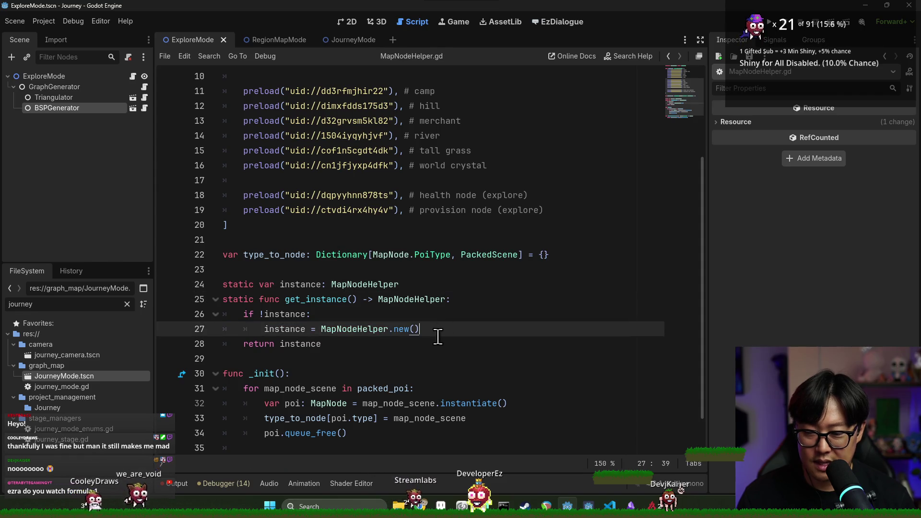
key(Return)
key(ctrl+s)
double_click(293, 330)
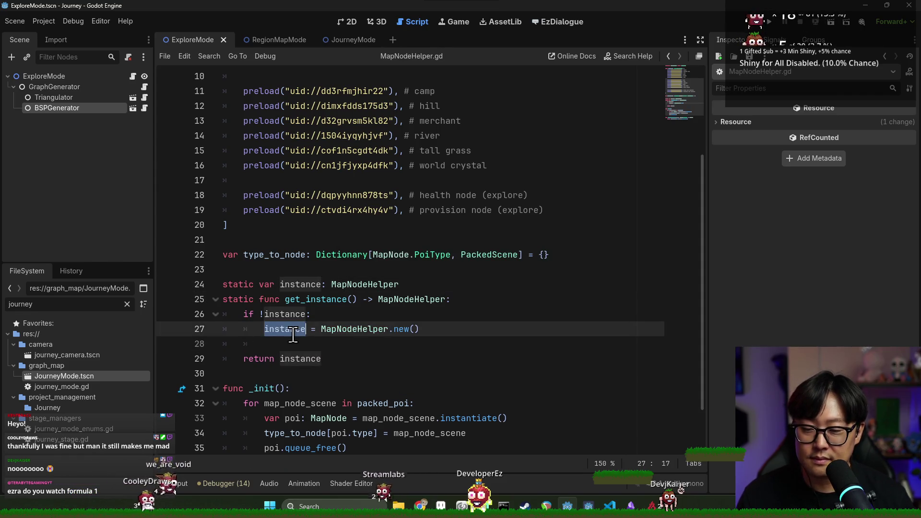
click(379, 330)
key(alt+Left)
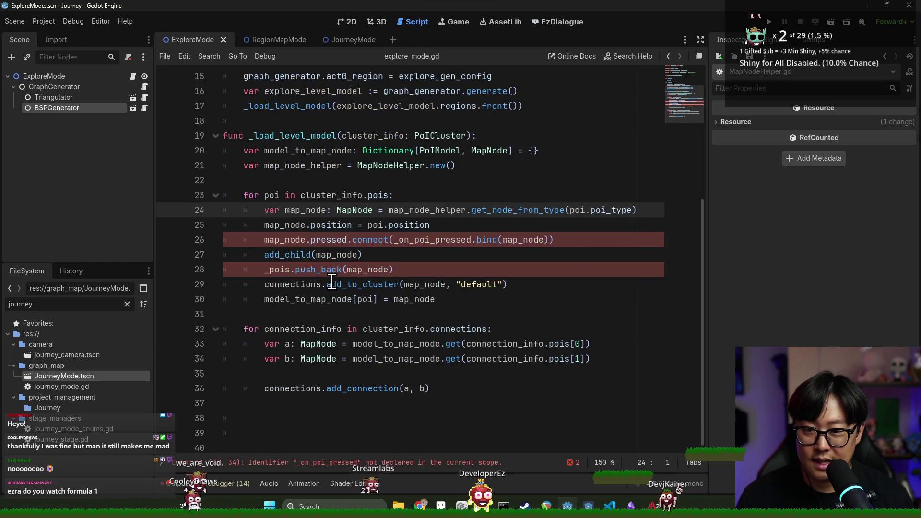
- Replace line 24's node lookup with MapNodeHelper.get_instance() and save explore_mode.gd
double_click(423, 210)
shift+click(639, 211)
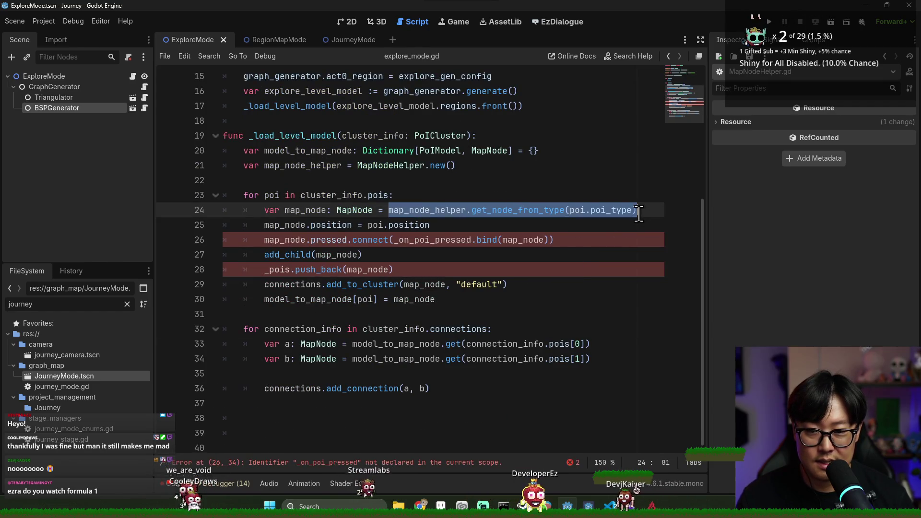
key(BackSpace)
text(MapNoid)
key(BackSpace)
key(BackSpace)
text(de = MapNodeHelper.)
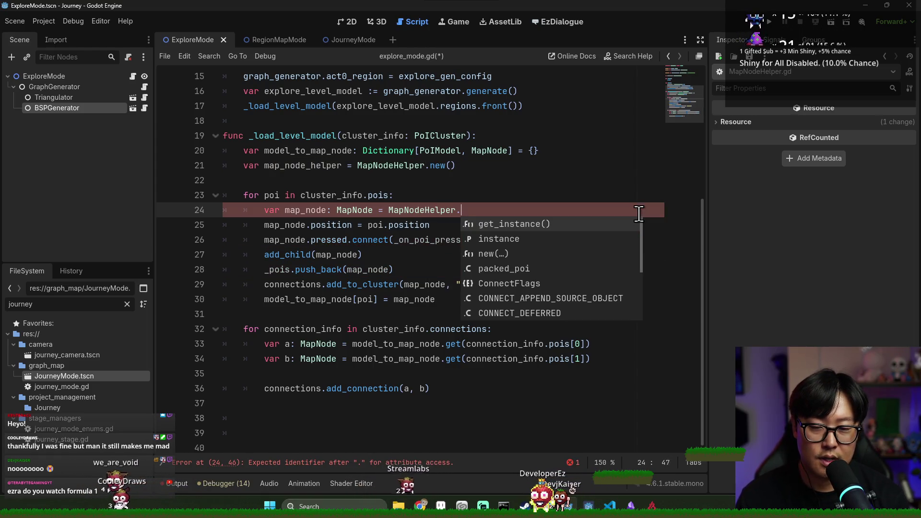
key(Return)
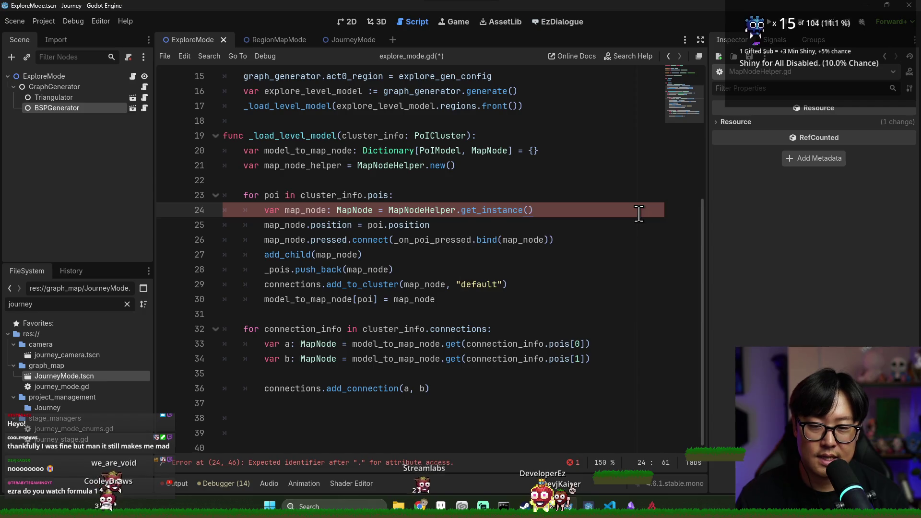
key(ctrl+s)
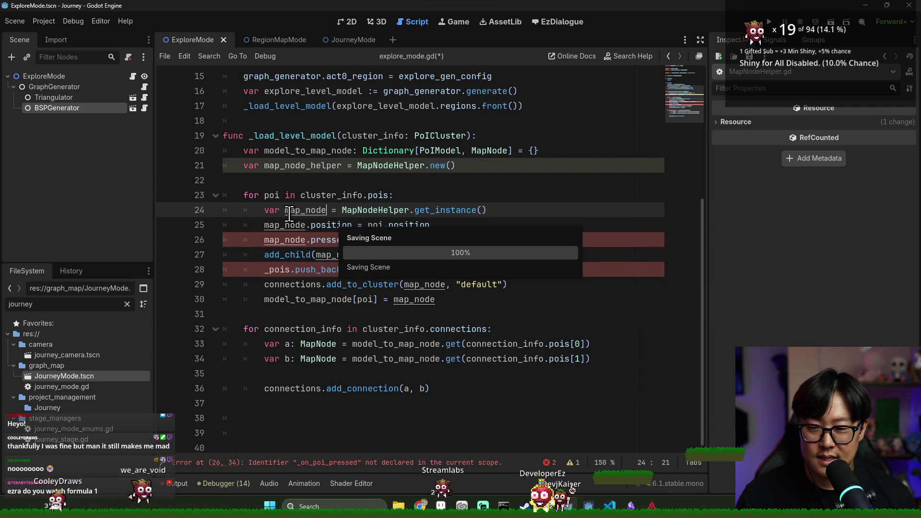
- Jump from line 24 to the get_instance() definition in MapNodeHelper.gd
drag(341, 209, 512, 210)
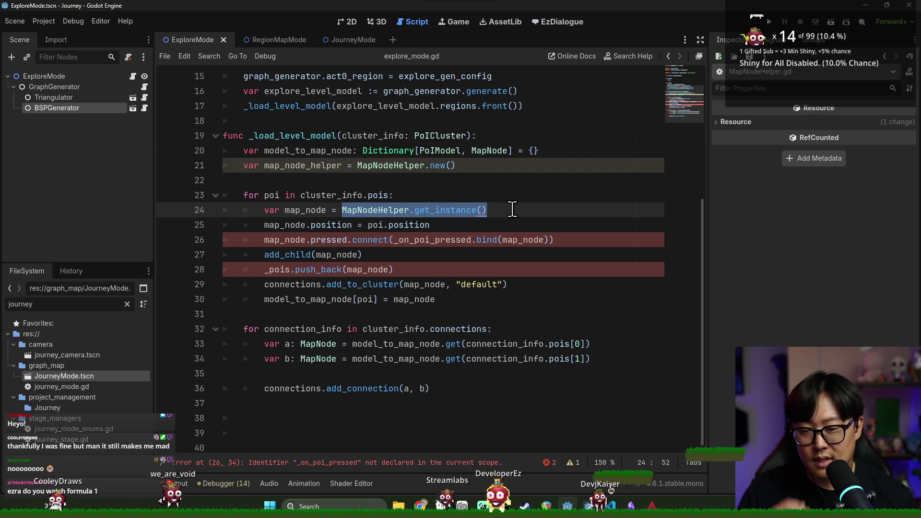
click(384, 211)
click(366, 210)
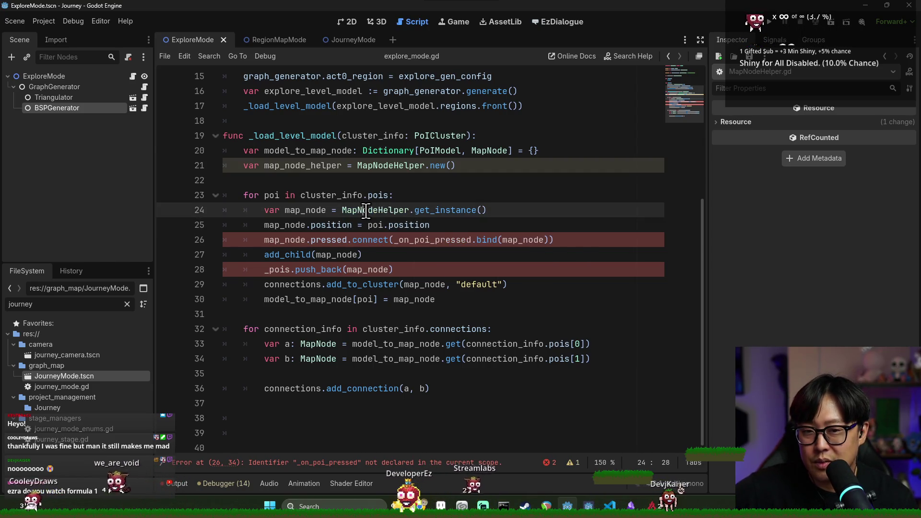
double_click(379, 211)
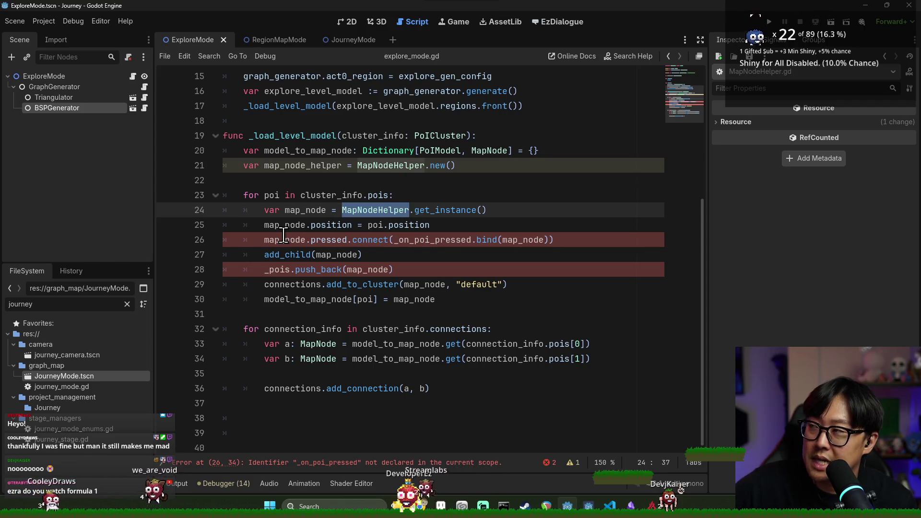
ctrl+click(430, 211)
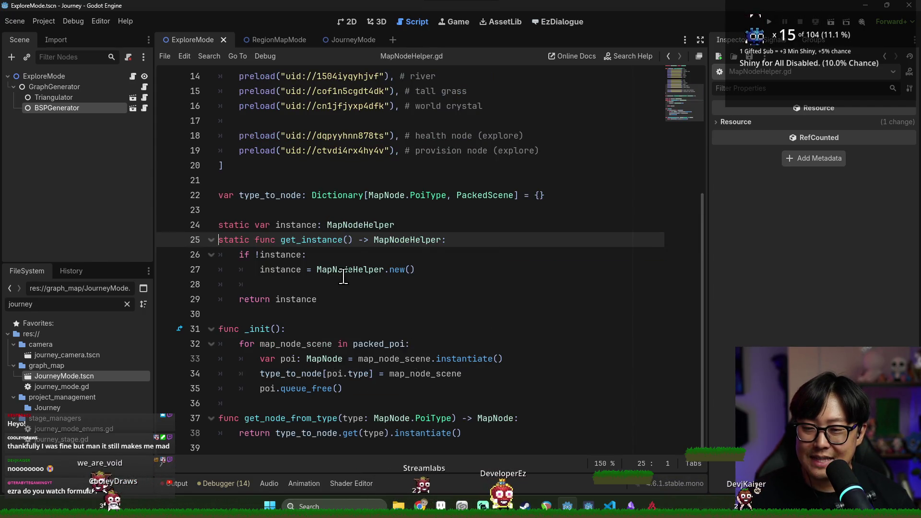
- Check type_to_node in MapNodeHelper.gd, then return to and save explore_mode.gd
scroll(344, 277, up, 4)
double_click(285, 374)
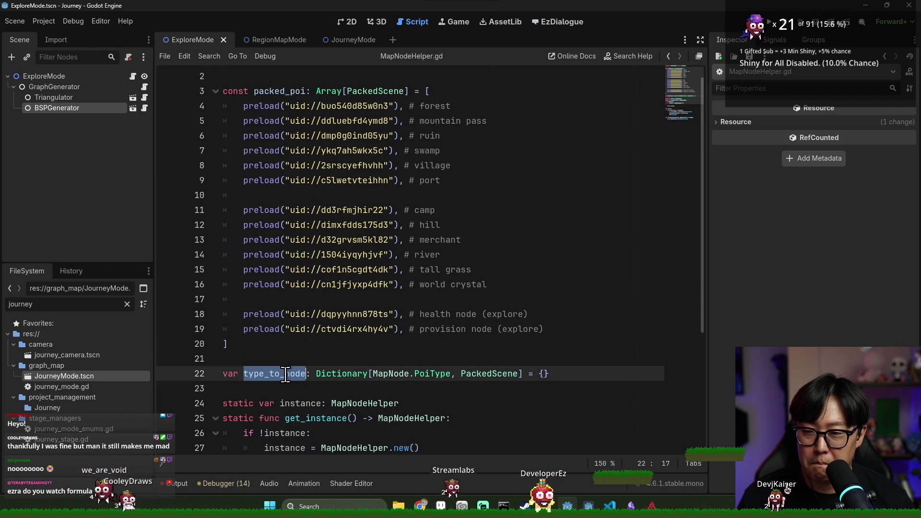
scroll(207, 77, up, 1)
key(alt+Left)
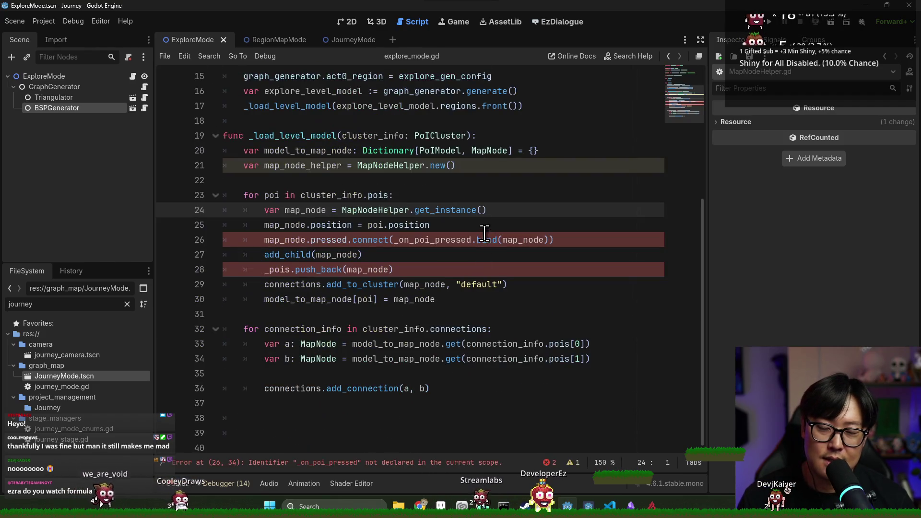
key(ctrl+s)
- Review the map_node_helper line in explore_mode.gd and bring up journey_mode.gd
triple_click(377, 165)
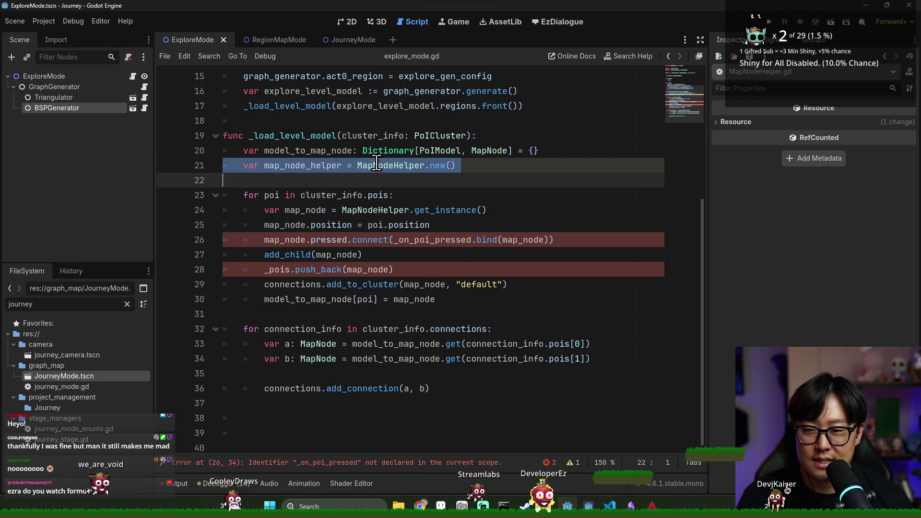
scroll(434, 309, up, 3)
scroll(424, 305, down, 2)
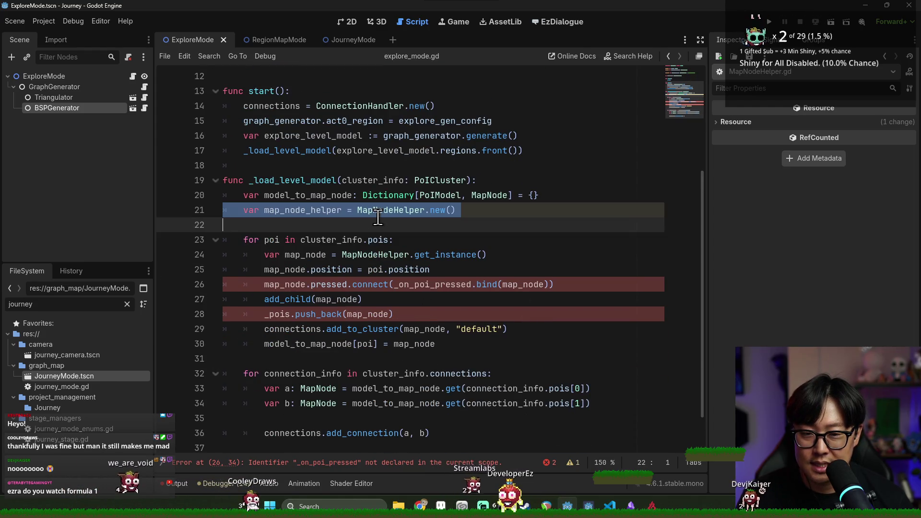
scroll(386, 243, up, 1)
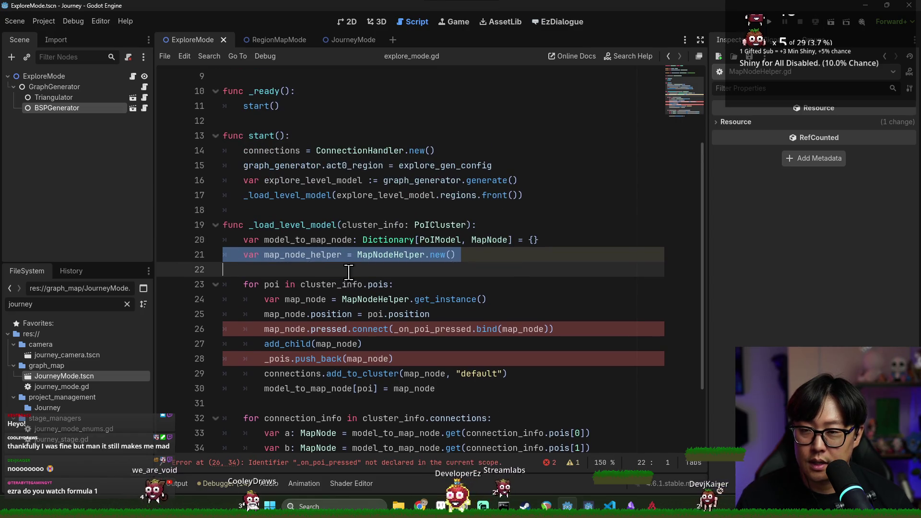
scroll(396, 248, up, 3)
scroll(393, 221, down, 5)
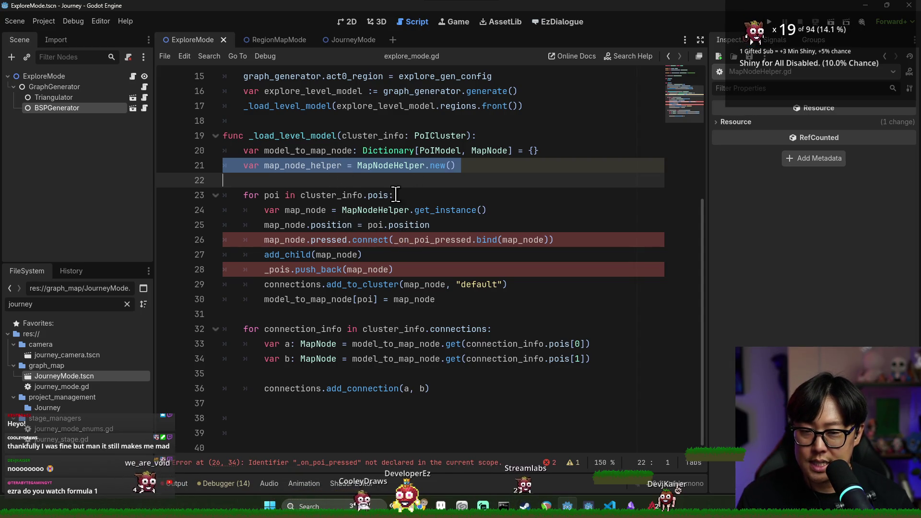
scroll(396, 195, up, 2)
click(341, 39)
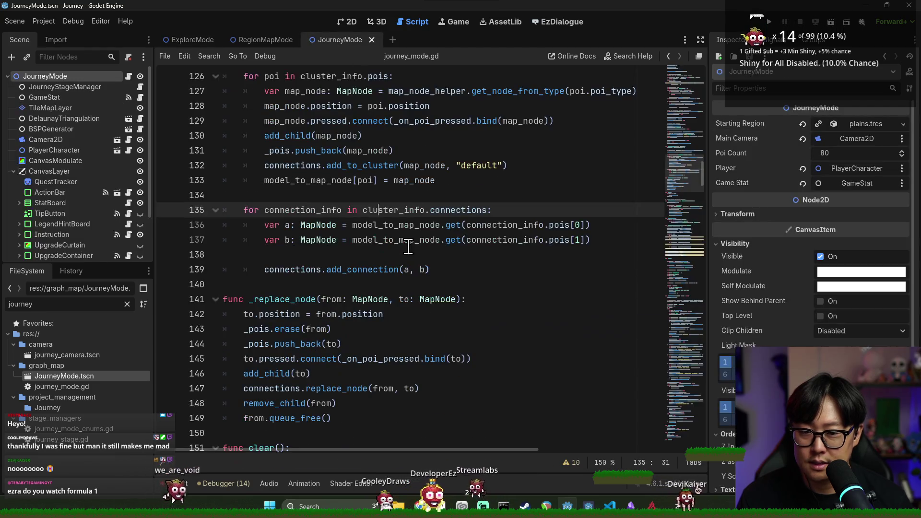
- Type map_node as MapNode and set it from map_node_helper.get_node_from_type(poi.poi_type) on line 24
click(260, 42)
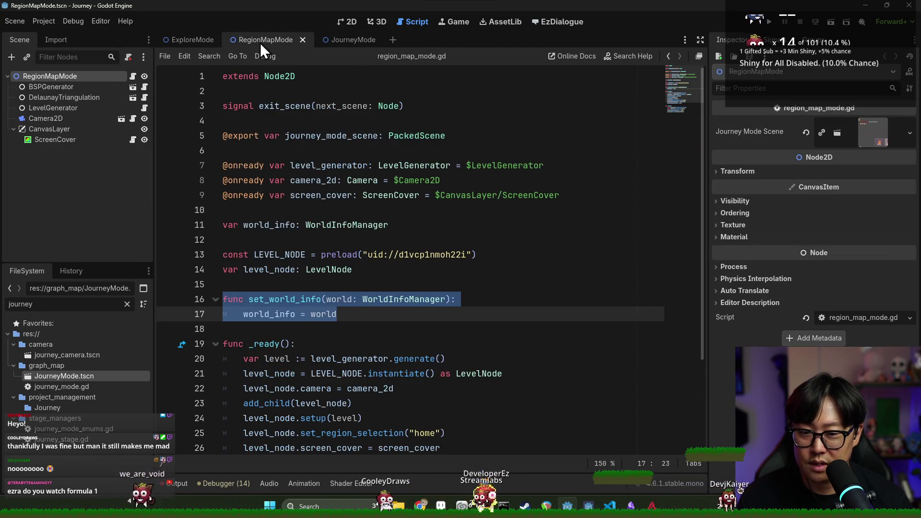
click(211, 41)
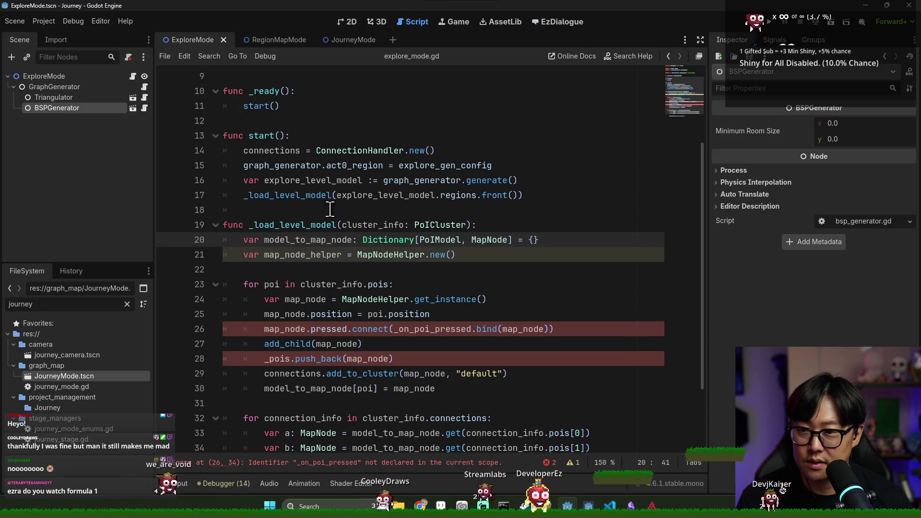
click(413, 254)
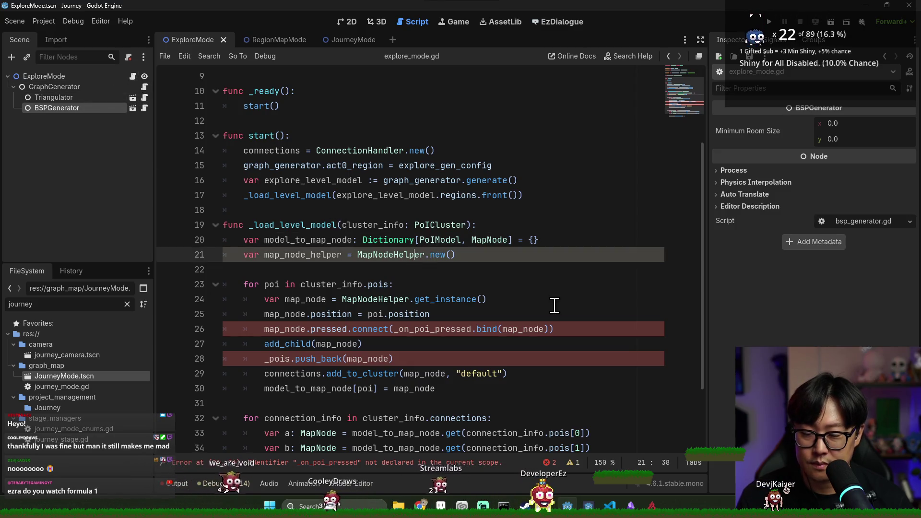
key(ctrl+f)
triple_click(312, 303)
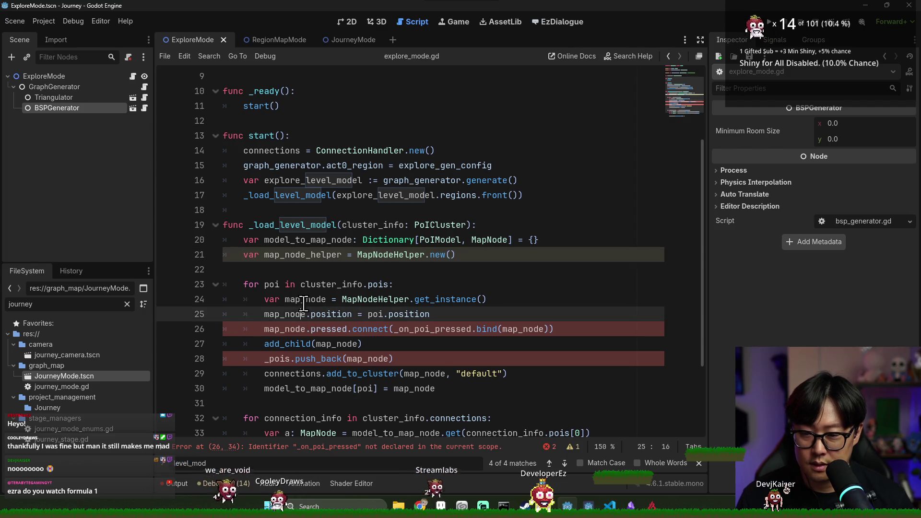
click(326, 299)
text(: MapNode)
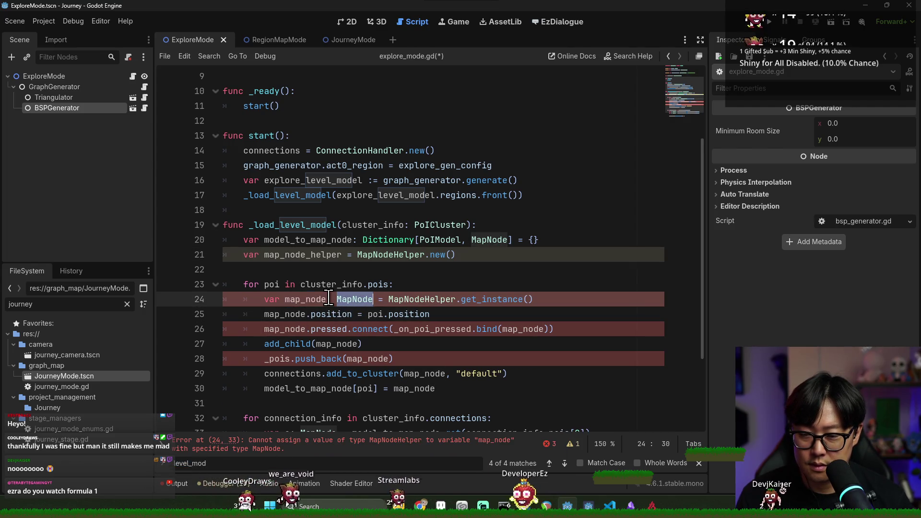
click(388, 299)
key(shift+End)
text(MapNode)
key(ctrl+z)
key(ctrl+z)
- Fix line 21 to MapNodeHelper.get_instance() by removing the duplicate parentheses, and save
click(385, 258)
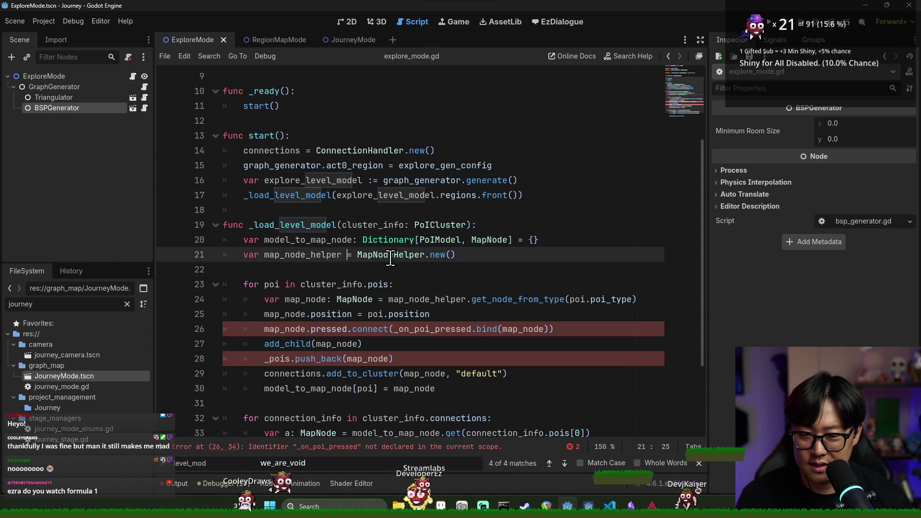
click(469, 257)
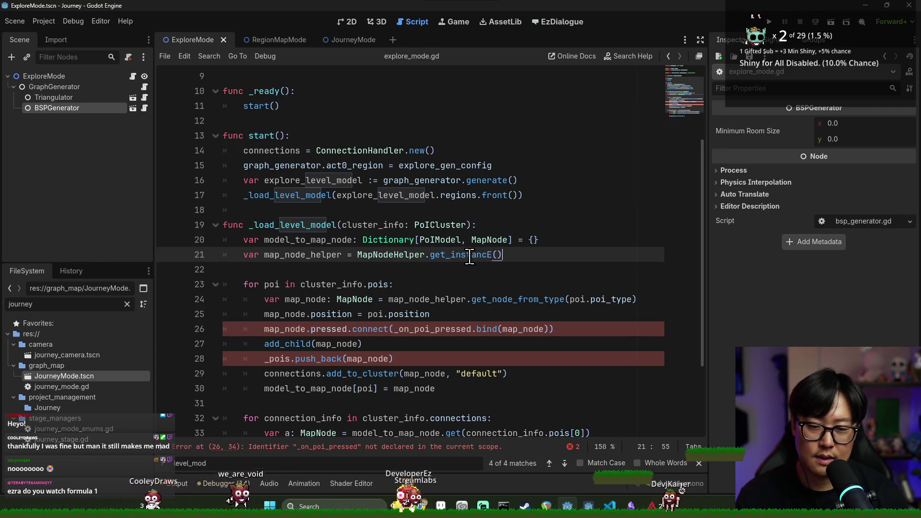
key(BackSpace)
key(BackSpace)
key(BackSpace)
key(ctrl+s)
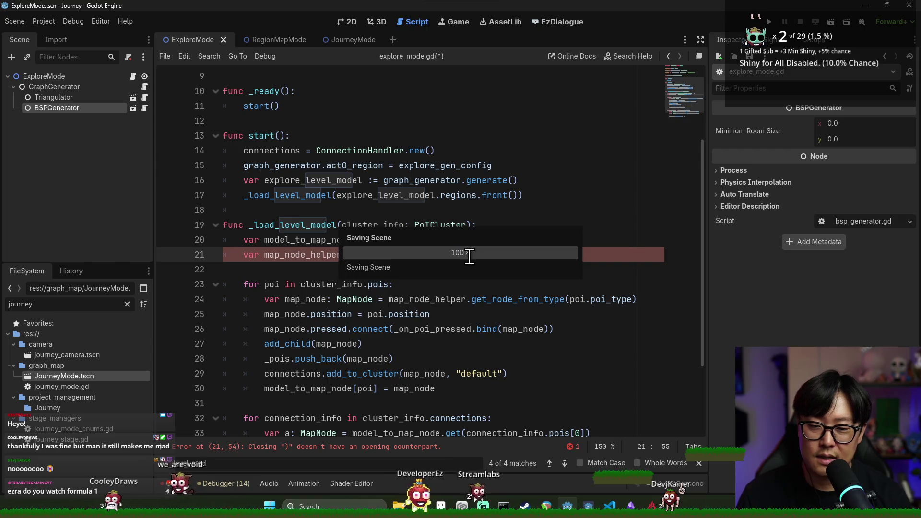
click(311, 257)
double_click(311, 254)
shift+click(502, 254)
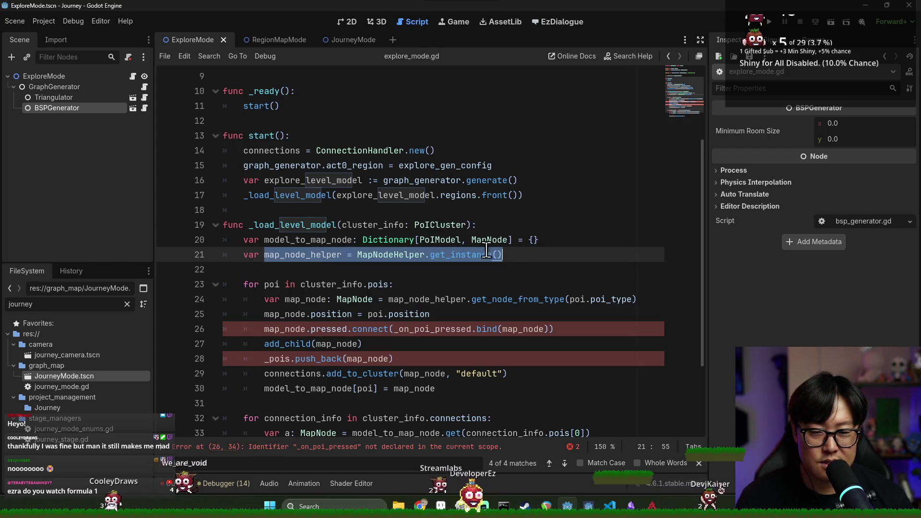
- Search journey_mode.gd for map_node_helper
click(344, 40)
key(ctrl+f)
text(map)
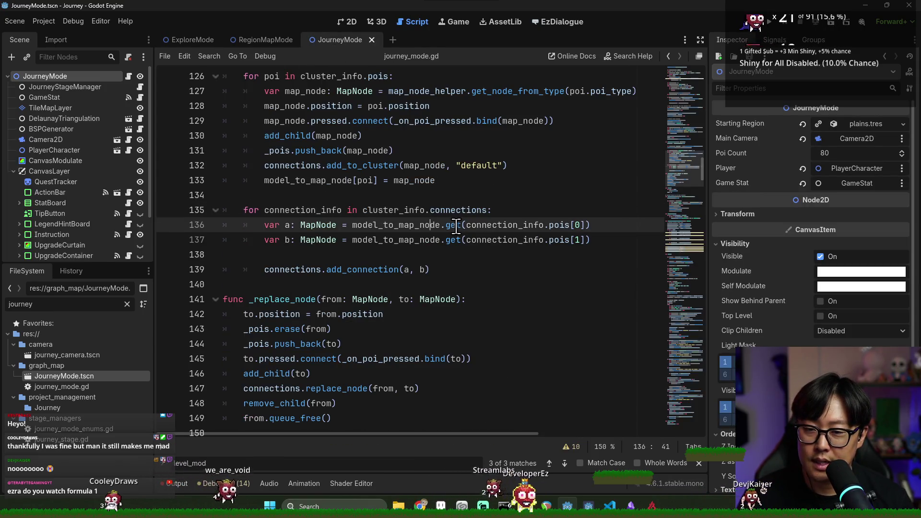
text(_node_helper)
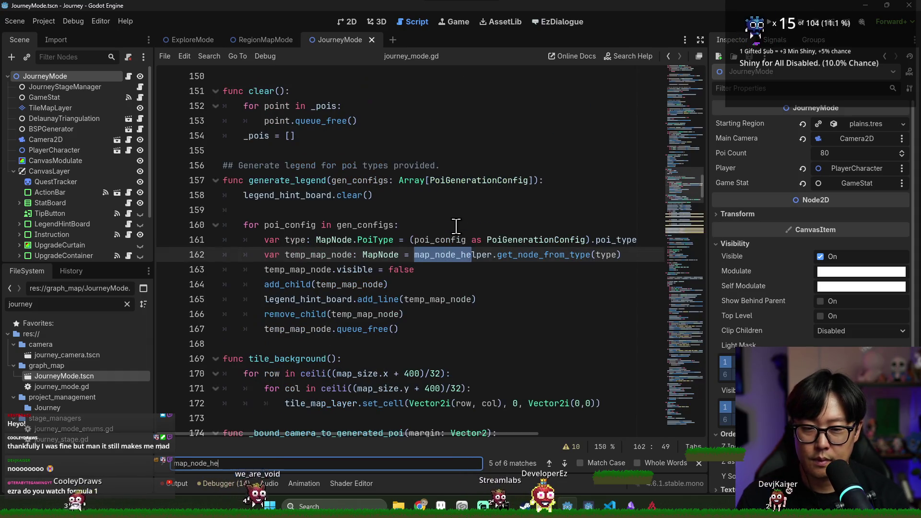
- In journey_mode.gd's _ready, change MapNodeHelper.new() to MapNodeHelper.get_instance() on line 325
key(Return)
key(Return)
key(Return)
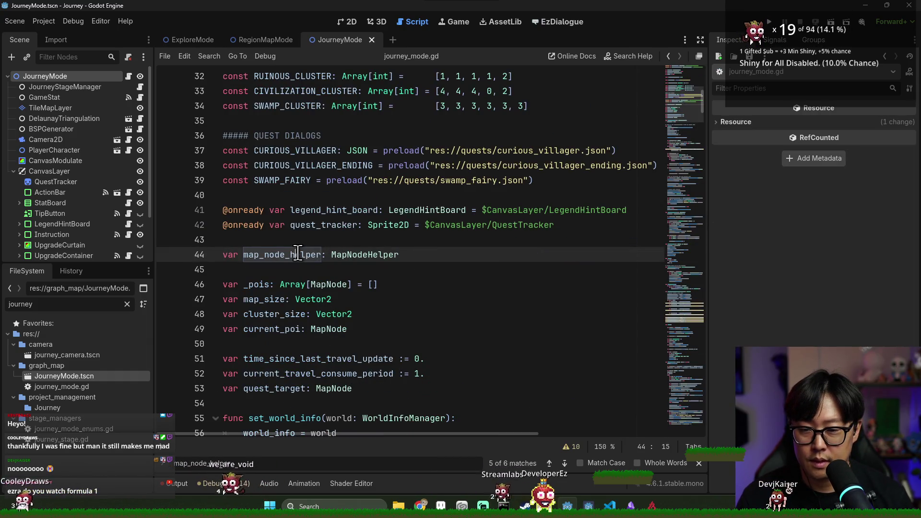
key(Return)
key(Return)
key(Return)
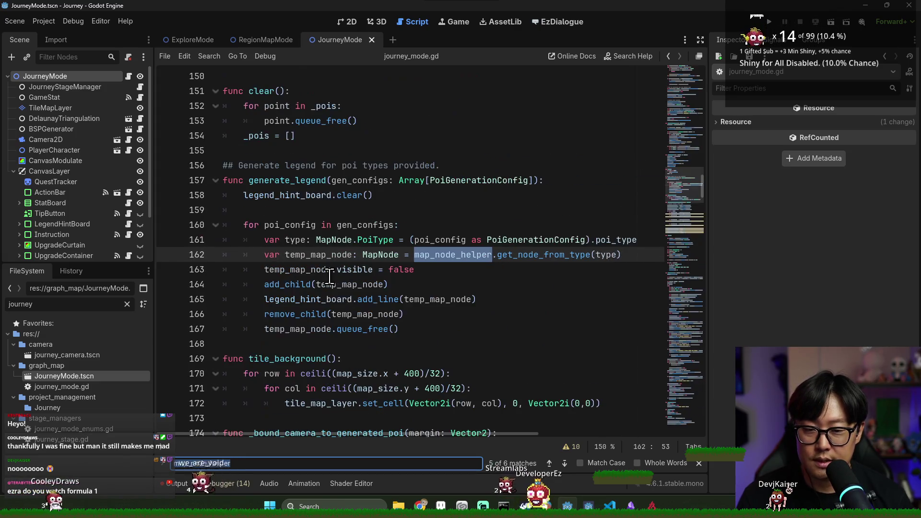
key(Return)
drag(410, 254, 438, 255)
text(get_instancE()
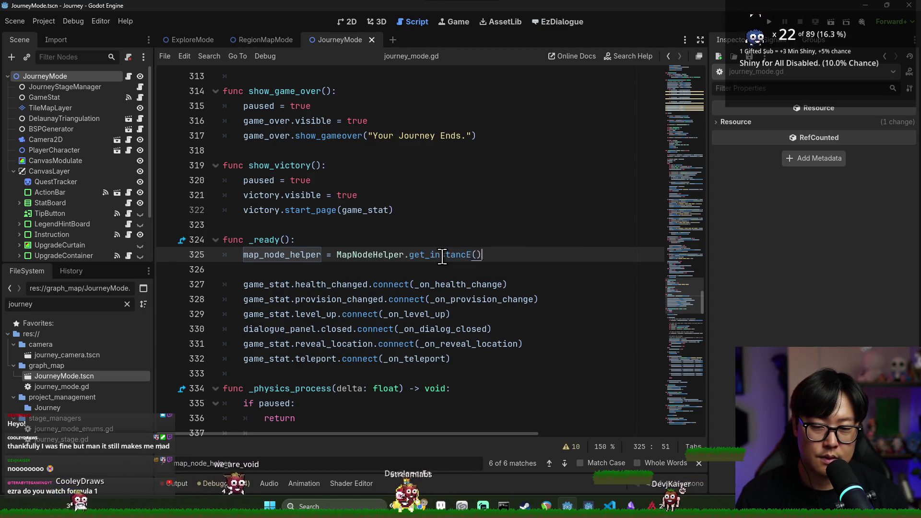
text(e())
key(ctrl+s)
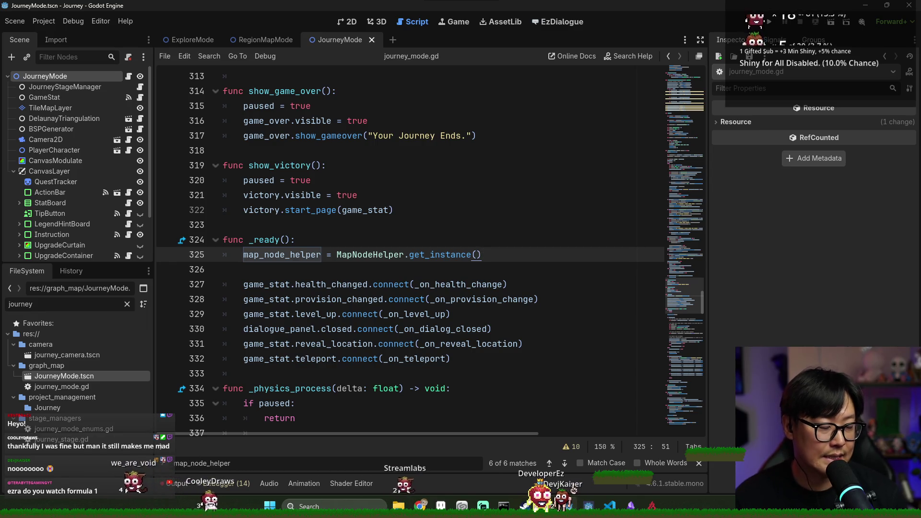
- Save the JourneyMode script and go back to explore_mode.gd
click(516, 365)
key(ctrl+s)
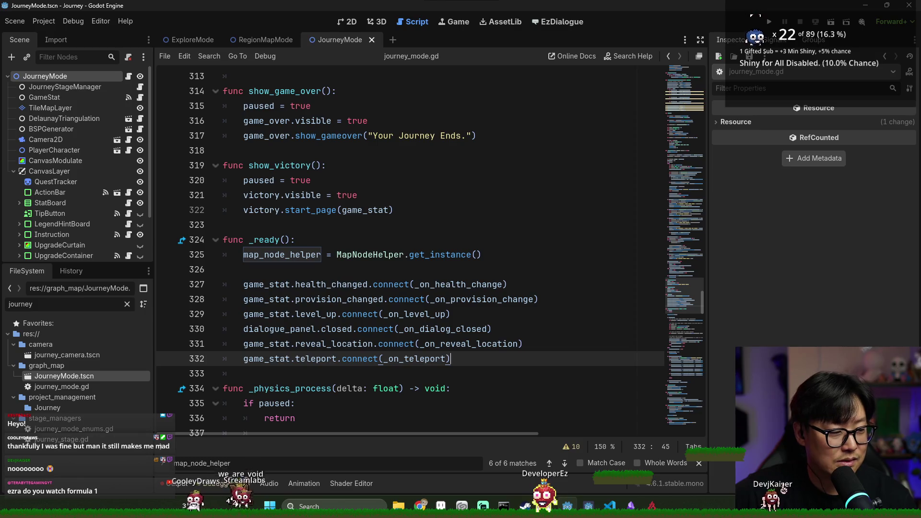
click(309, 330)
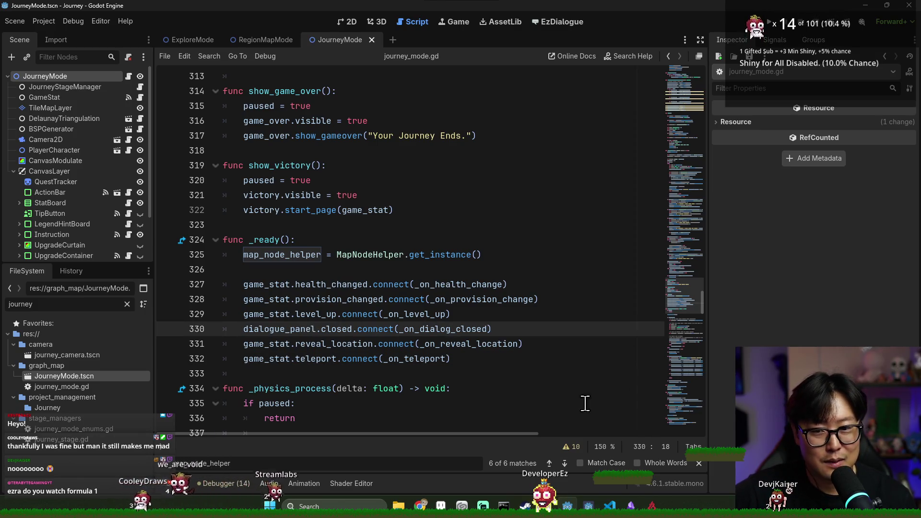
click(383, 269)
key(alt+Left)
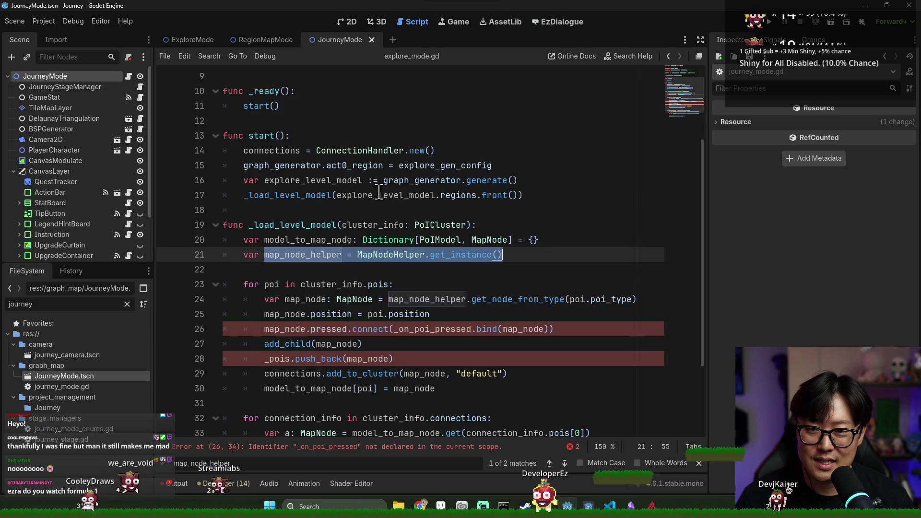
- Close the JourneyMode scene, switch to ExploreMode and save it
click(372, 39)
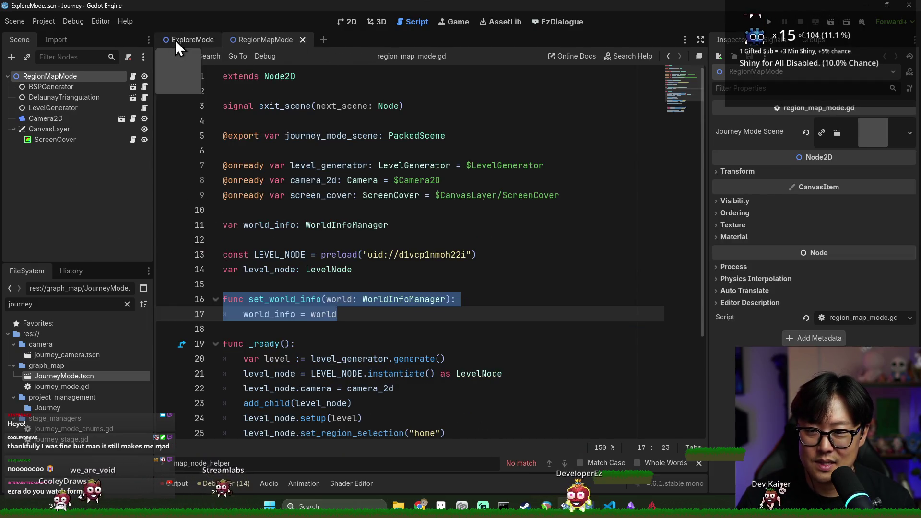
click(175, 39)
click(331, 284)
key(ctrl+s)
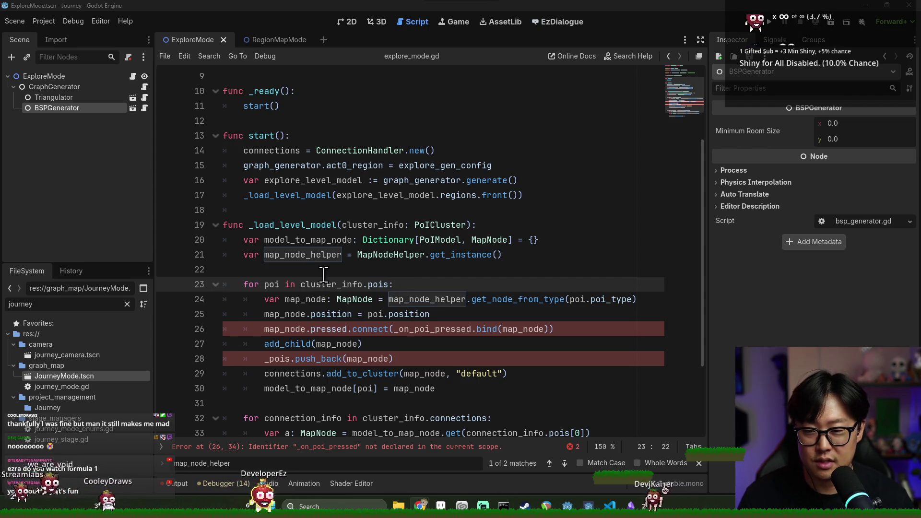
- Review the poi loop in _load_level_model, lines 22–31, closing the text search
key(Up)
click(441, 299)
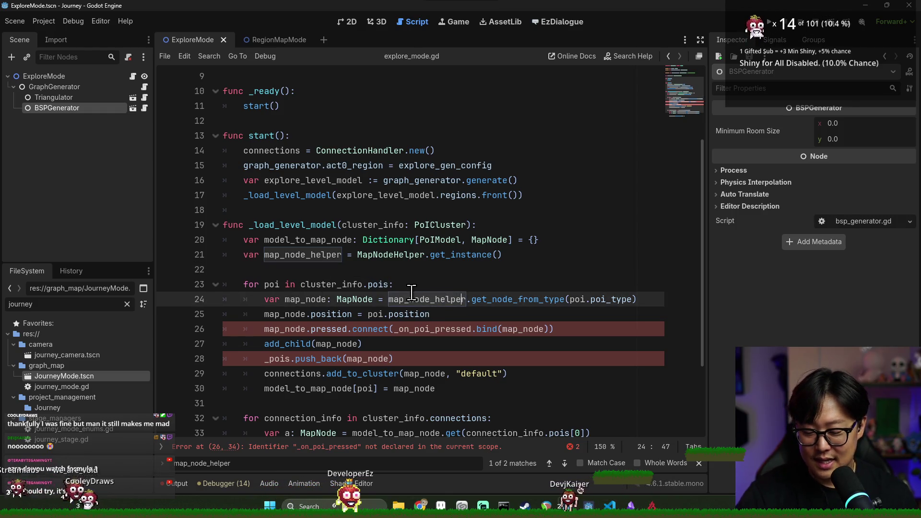
mouse_move(413, 297)
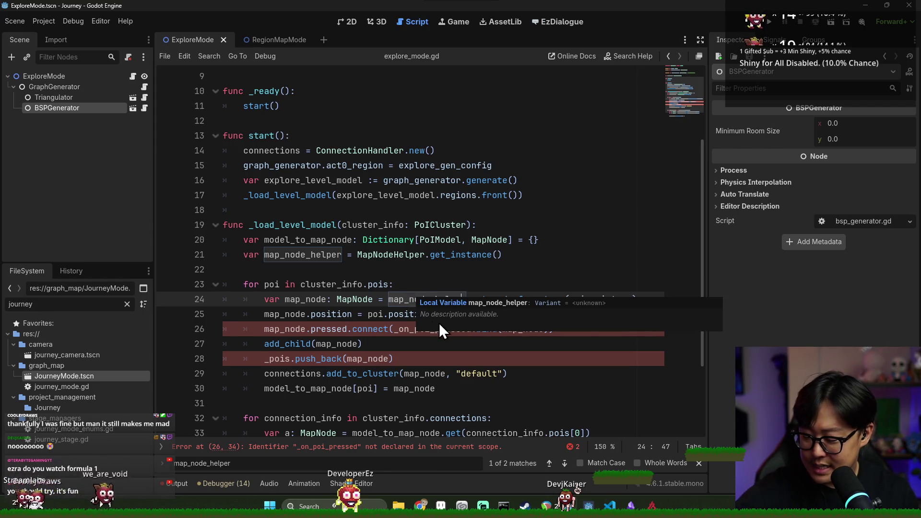
click(405, 374)
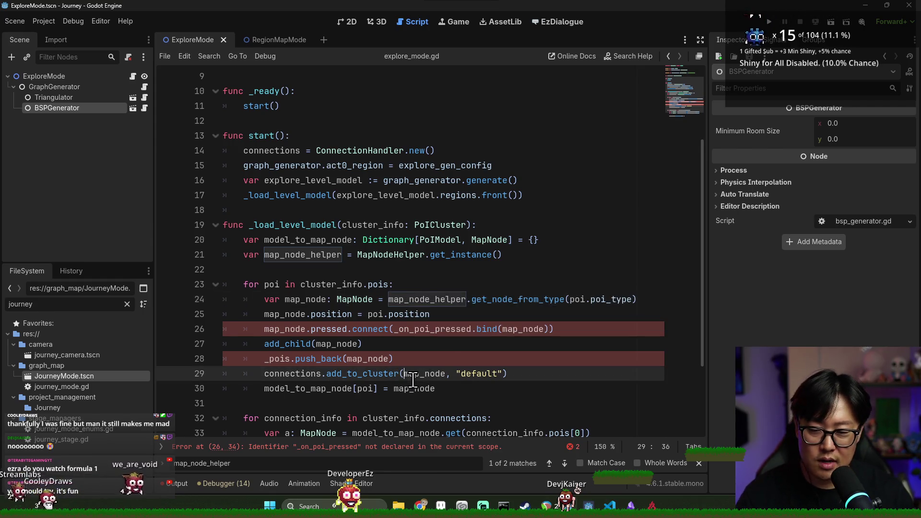
scroll(412, 408, down, 1)
mouse_move(429, 406)
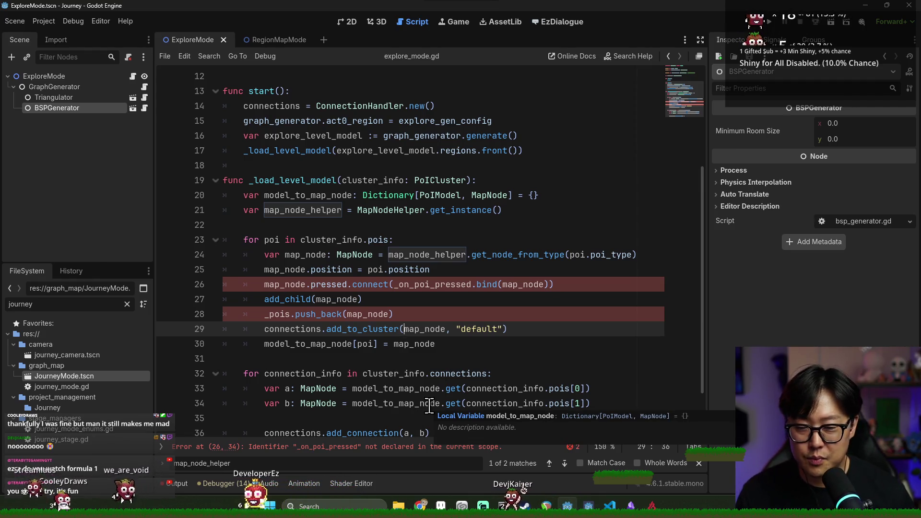
click(420, 297)
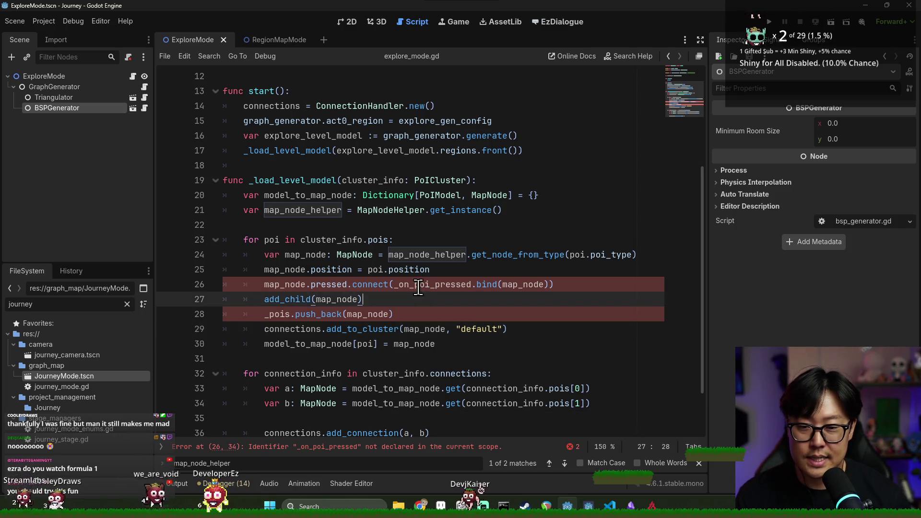
click(430, 255)
key(Escape)
key(Down)
key(Down)
key(Down)
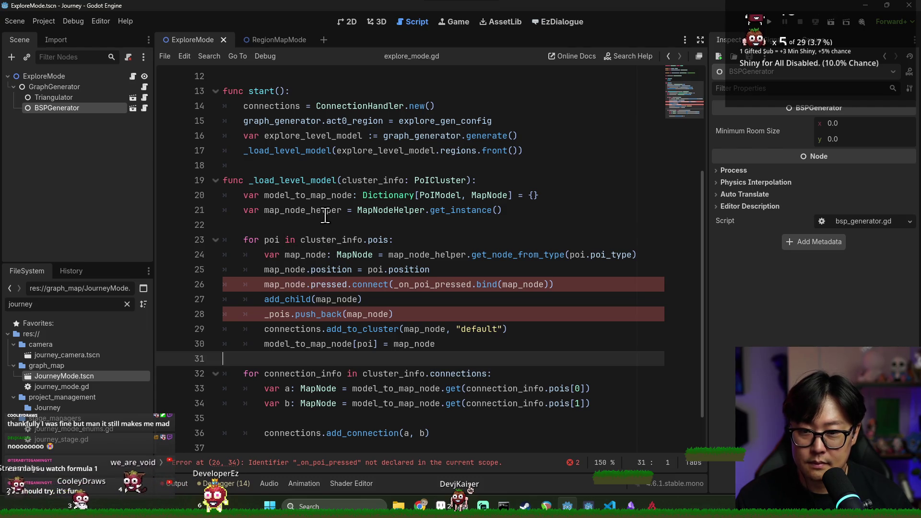
- Inspect line 26's map_node.pressed.connect(_on_poi_pressed.bind(map_node)) and place the caret on empty line 38
scroll(261, 284, up, 3)
scroll(261, 285, down, 3)
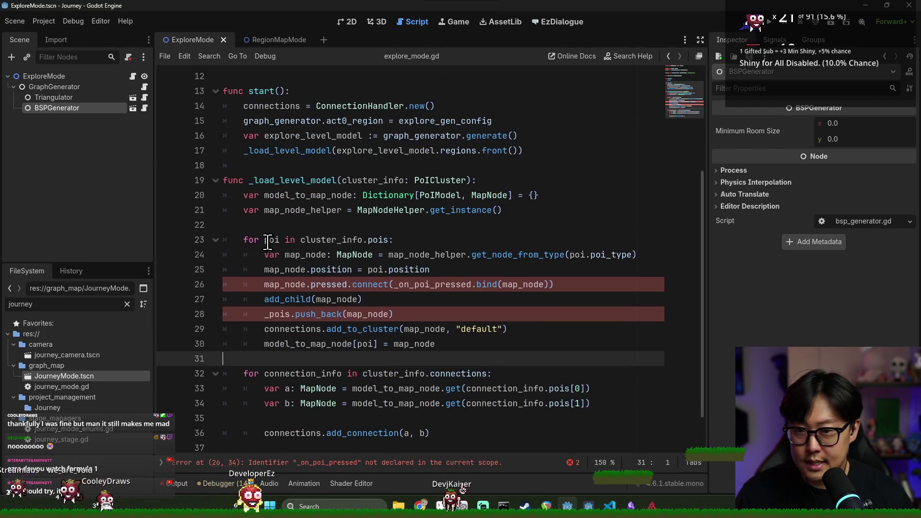
click(281, 285)
double_click(282, 270)
double_click(283, 284)
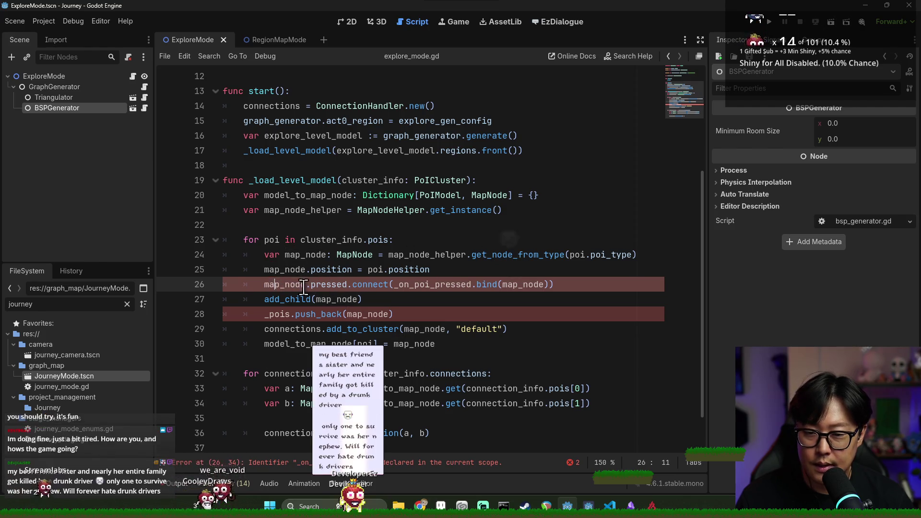
double_click(329, 285)
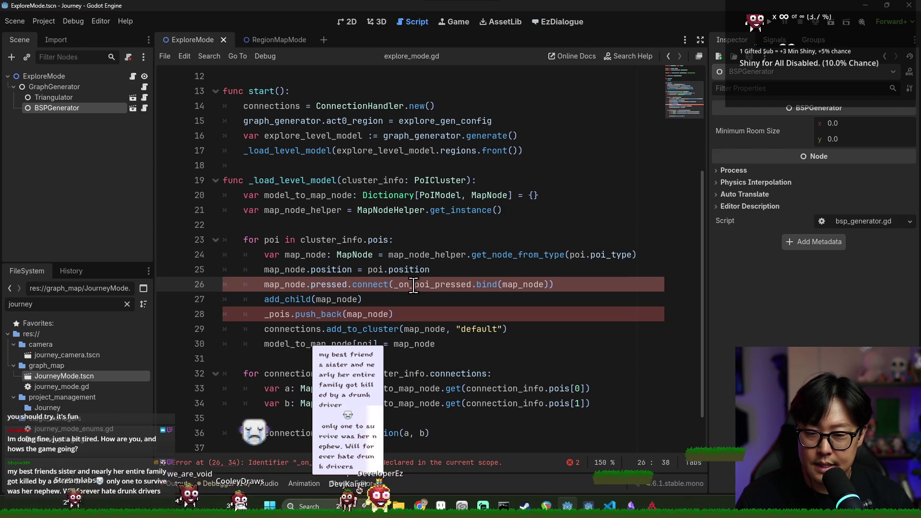
scroll(336, 398, down, 1)
click(301, 418)
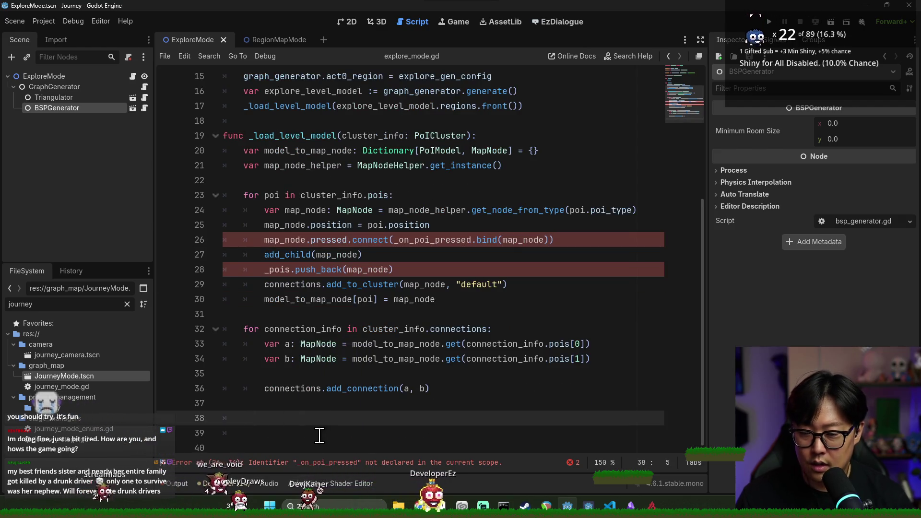
- Write func _on_poi_pressed(map_node: MapNode): with a pass body on line 38 and save
key(BackSpace)
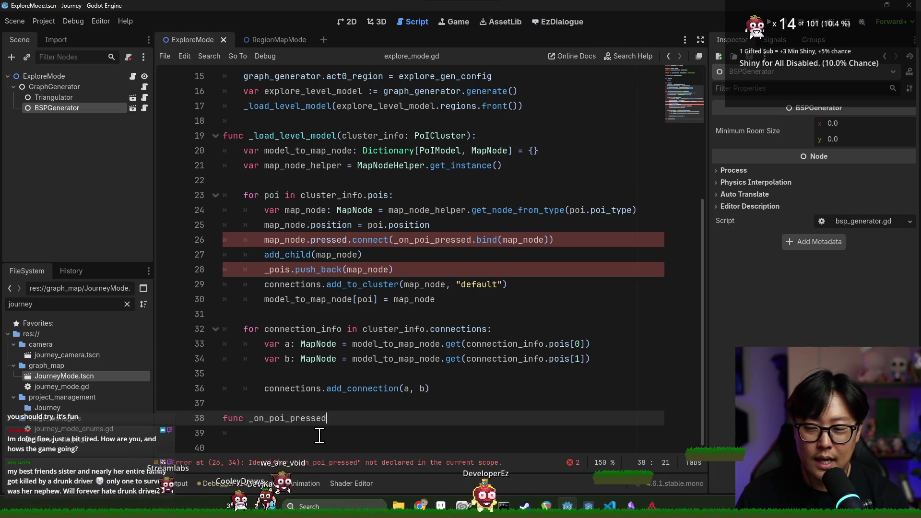
text((node: Map)
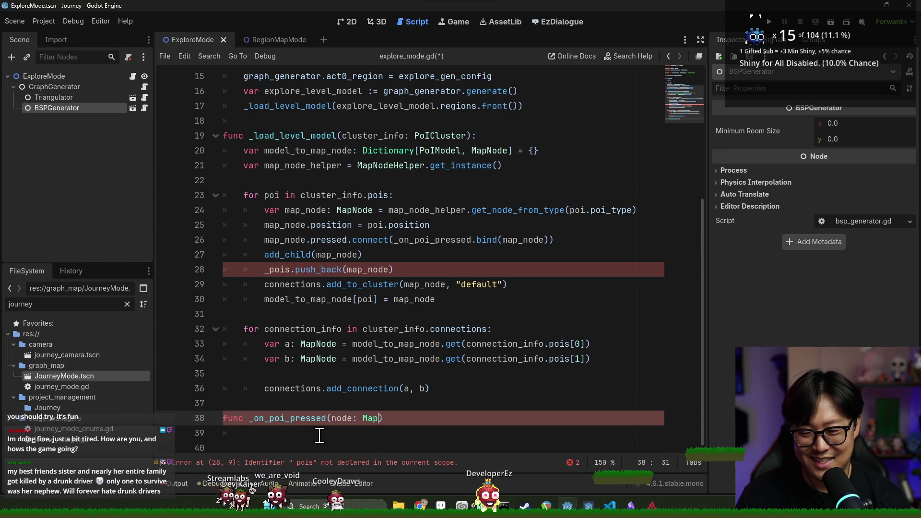
text(e)
click(335, 421)
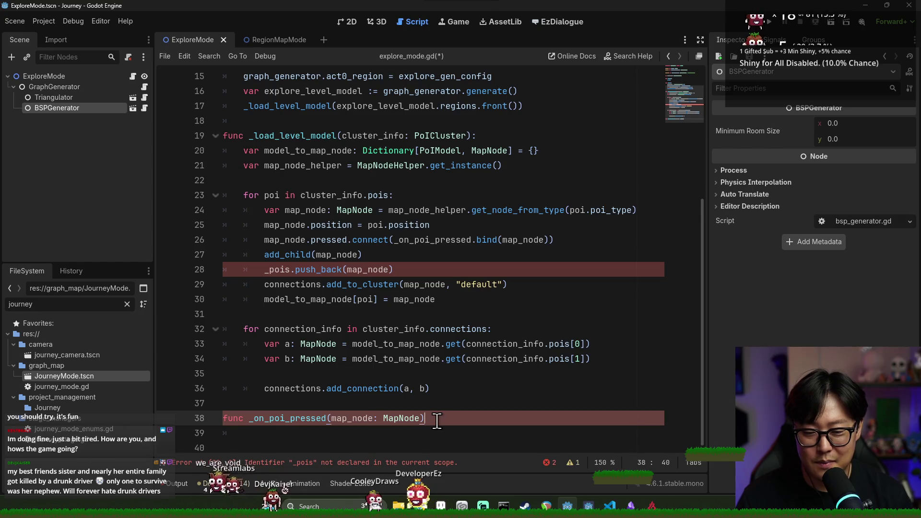
text(:)
key(Return)
text(pass)
key(ctrl+s)
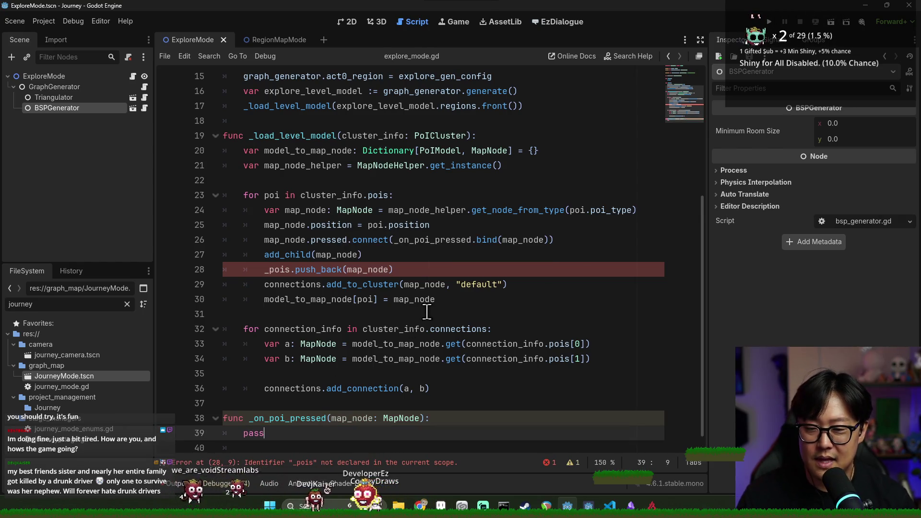
- Inspect the undeclared _pois name in the push_back line 28
click(370, 330)
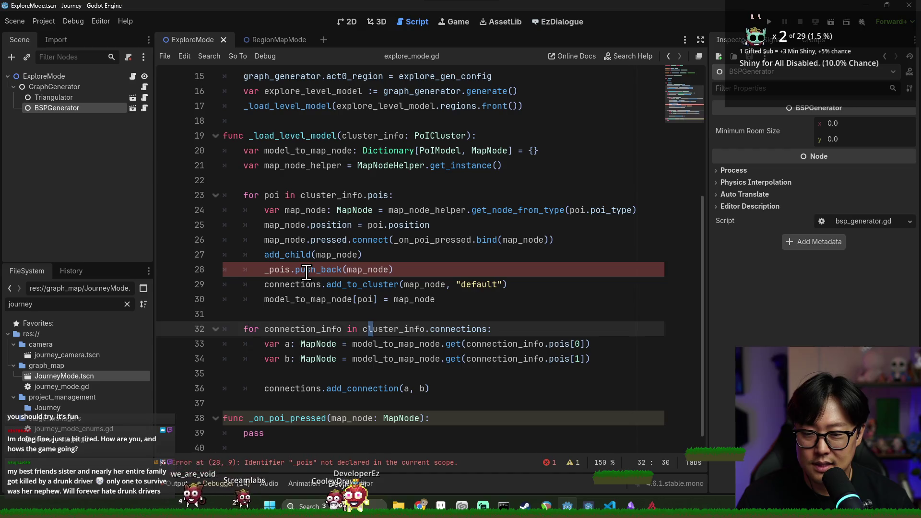
click(275, 268)
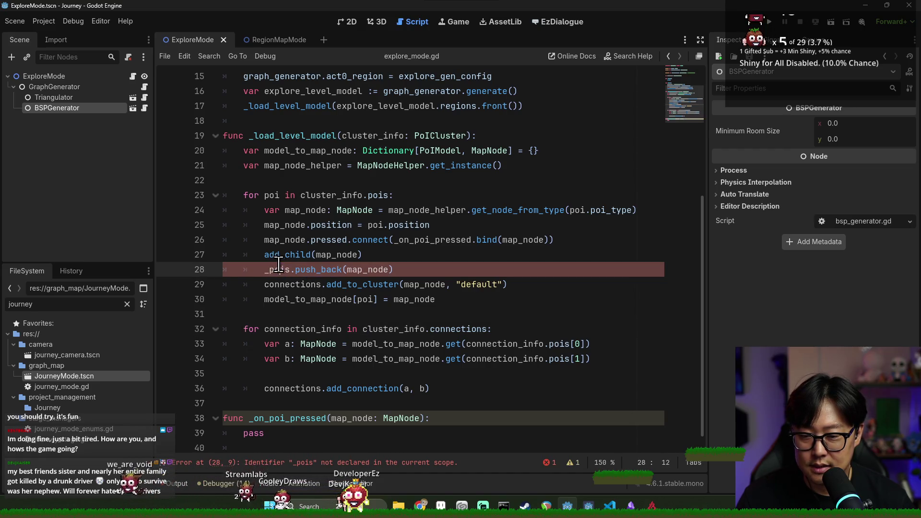
triple_click(281, 270)
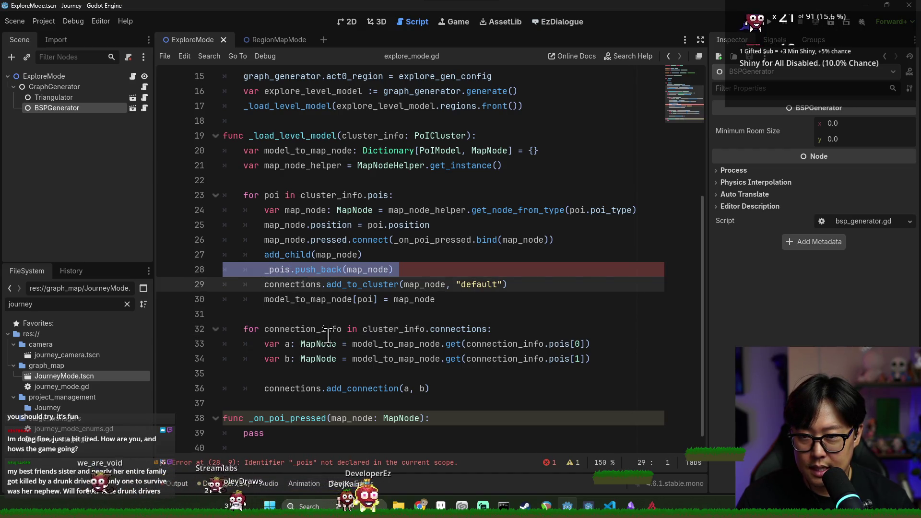
double_click(281, 269)
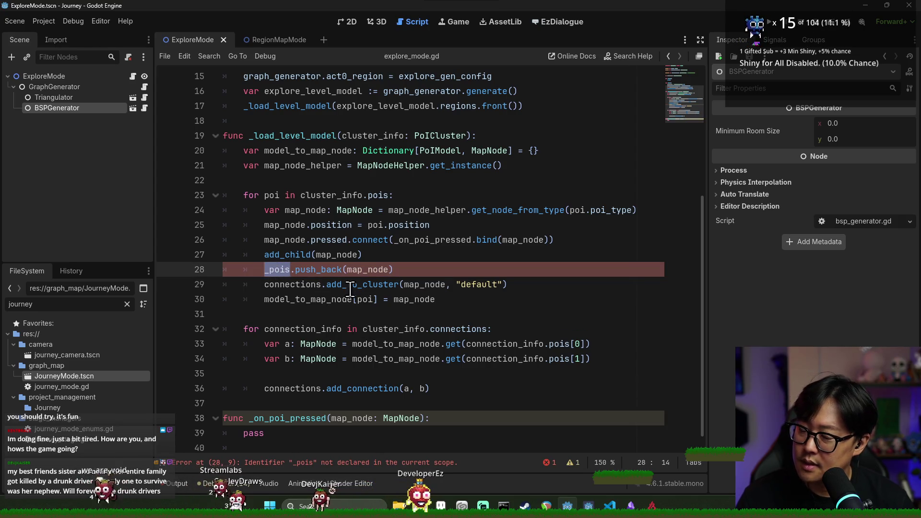
scroll(330, 337, up, 2)
scroll(330, 337, up, 2)
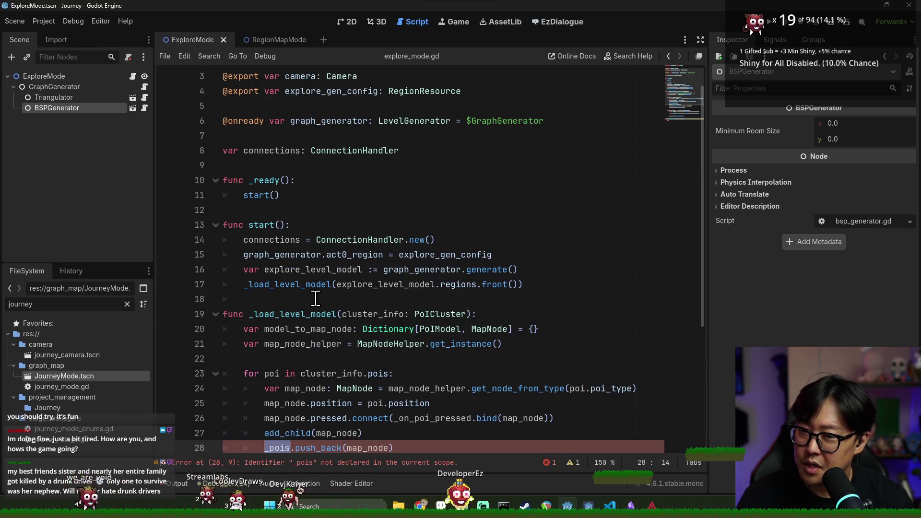
- Declare var explore_nodes: Array[MapNode] = [] after the connections variable and save
click(384, 153)
key(Return)
text(var )
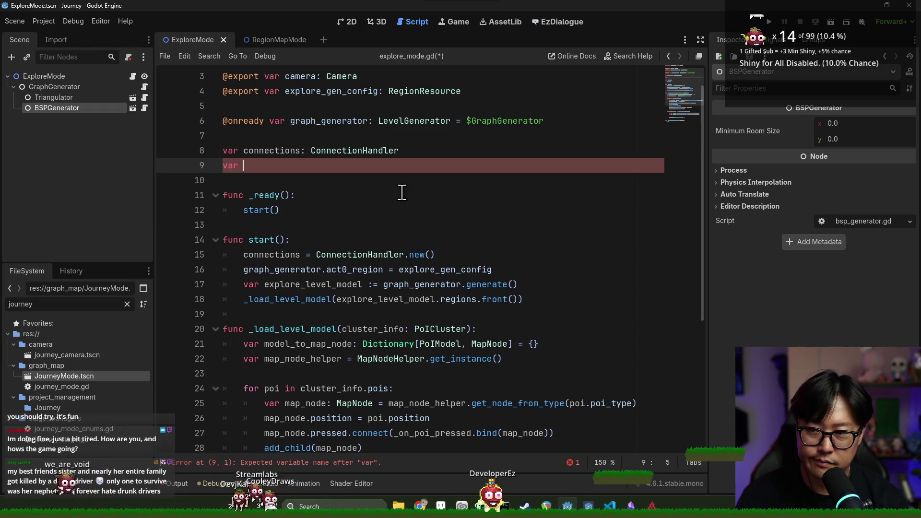
text(explore_nodes: Array)
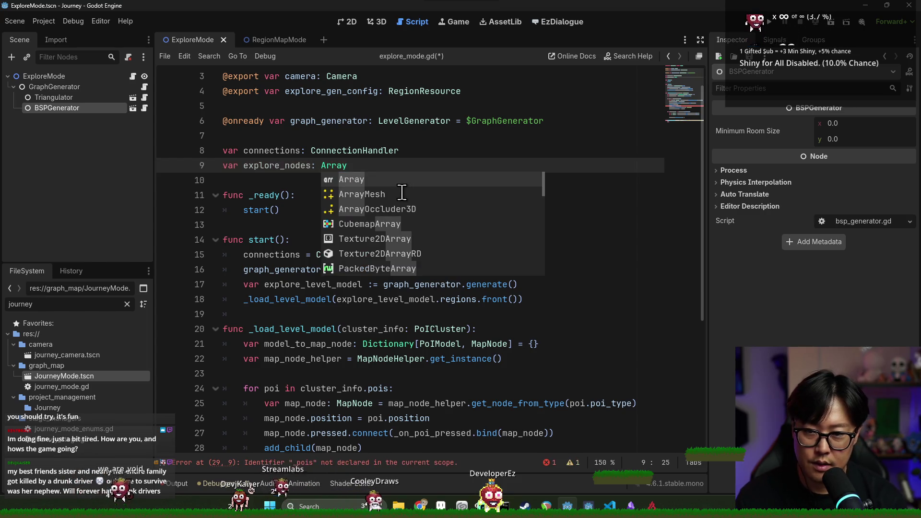
key(Escape)
text([MapNode] = )
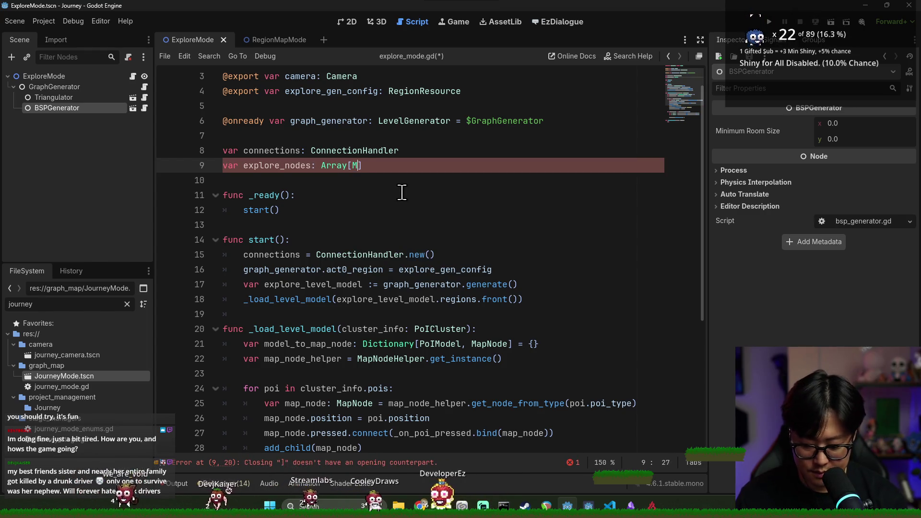
text([])
key(ctrl+s)
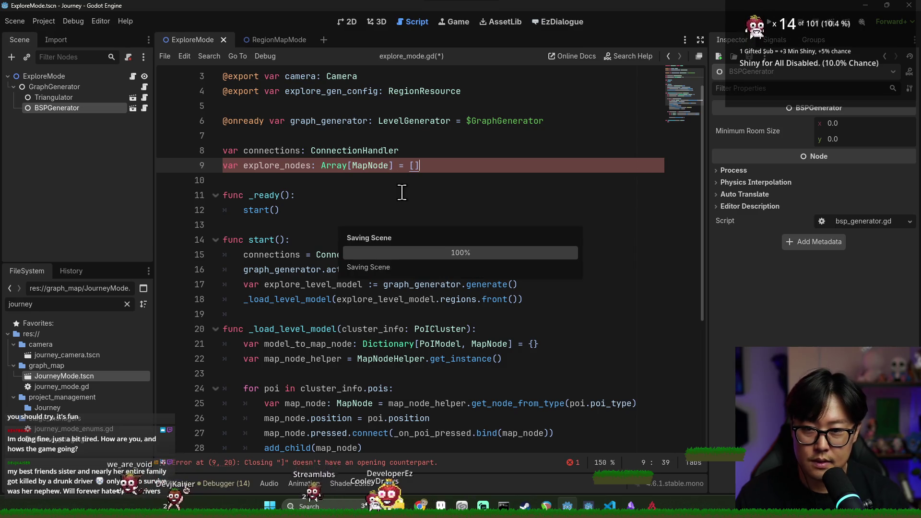
- Replace _pois with explore_nodes in the push_back call on line 29
double_click(274, 166)
scroll(321, 288, down, 4)
double_click(319, 284)
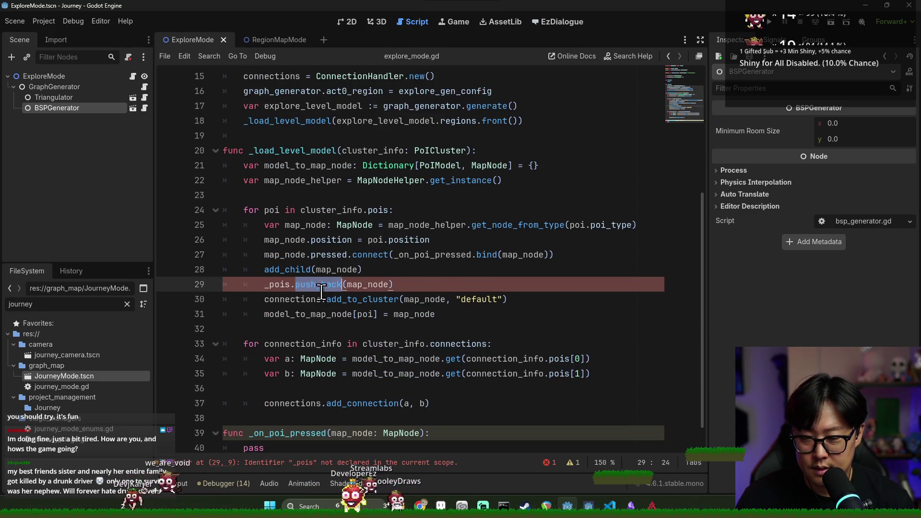
scroll(307, 269, down, 1)
double_click(275, 255)
text(explore_nodes)
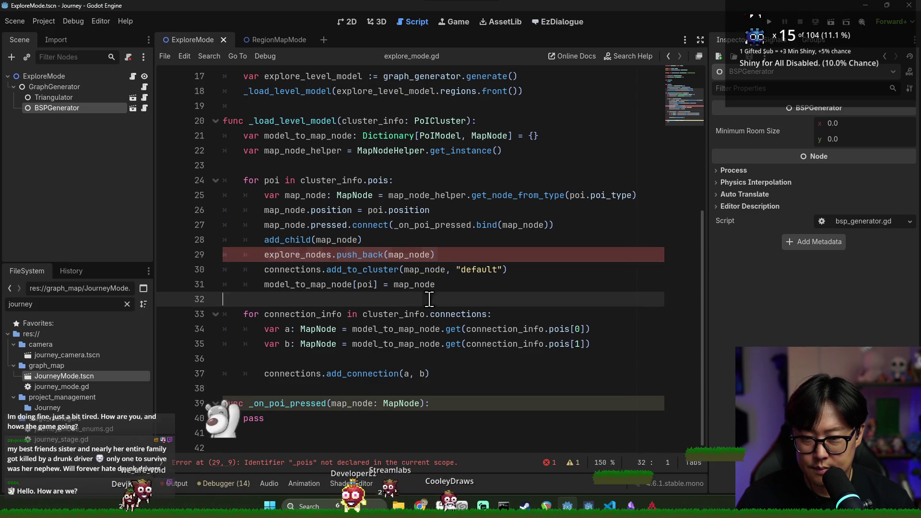
double_click(279, 254)
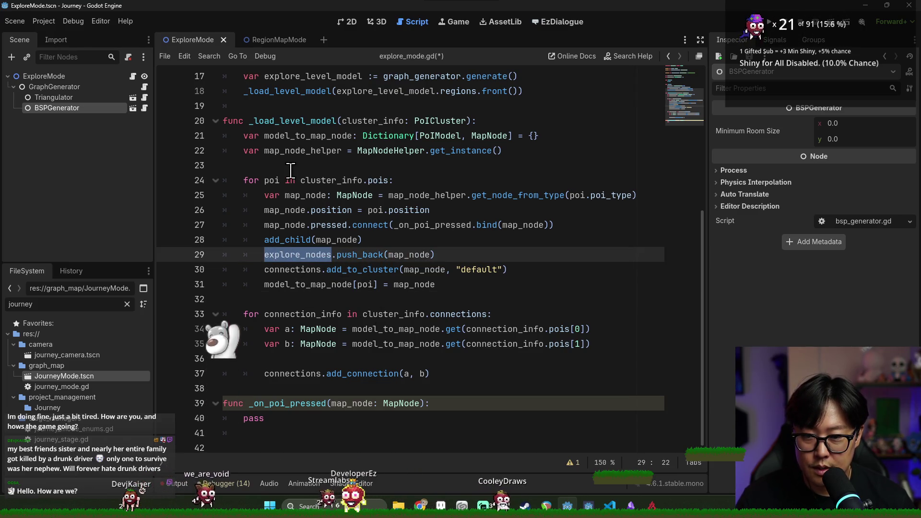
- Collapse GraphGenerator in the scene tree and inspect line 30's connections and default cluster name
double_click(276, 239)
click(15, 87)
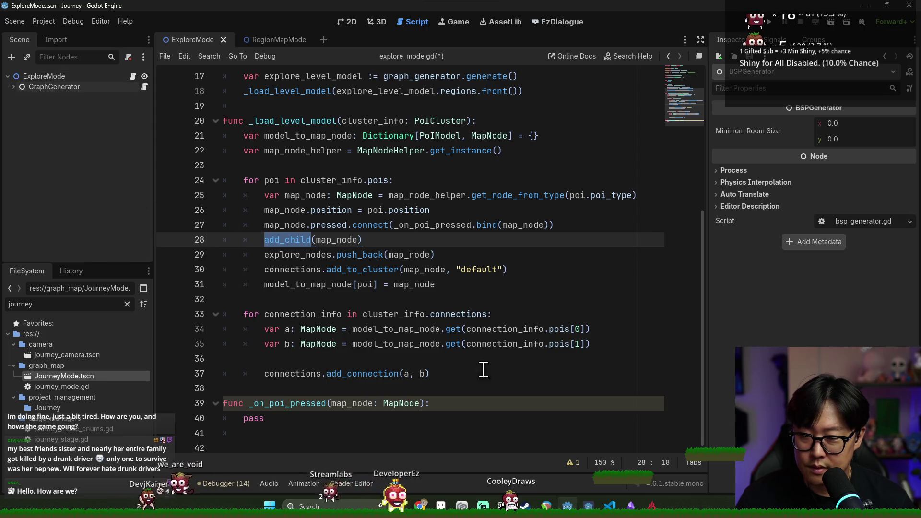
double_click(293, 269)
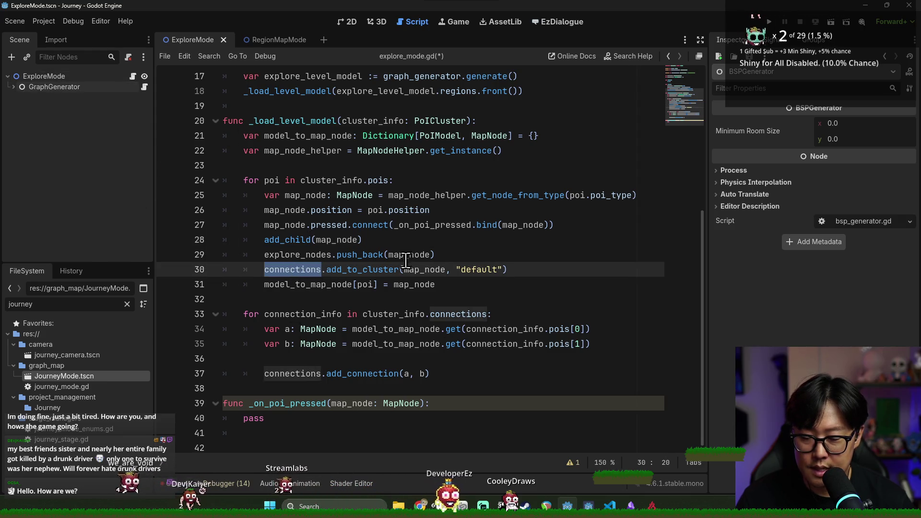
click(528, 271)
double_click(478, 269)
click(301, 295)
double_click(292, 269)
- Check connection_info and add_connection's documentation in the connections loop, then save the script
click(289, 314)
double_click(289, 314)
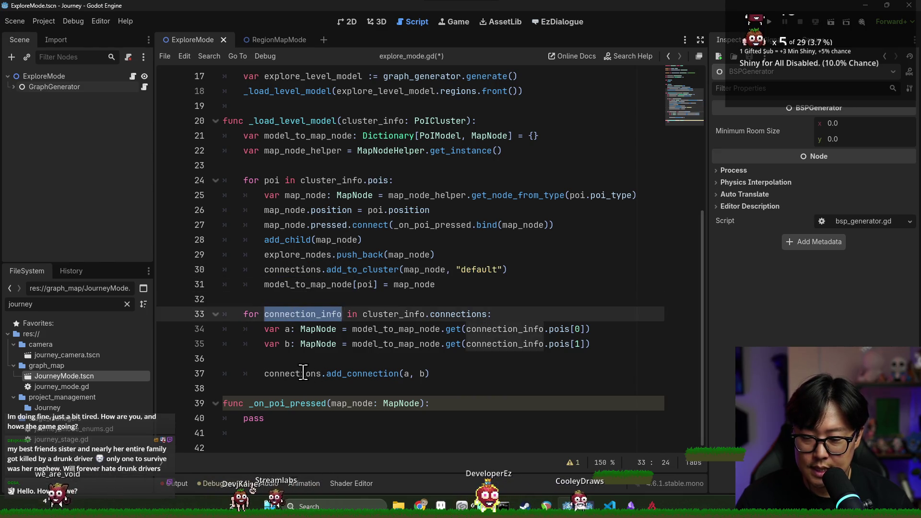
double_click(297, 373)
click(265, 403)
double_click(287, 374)
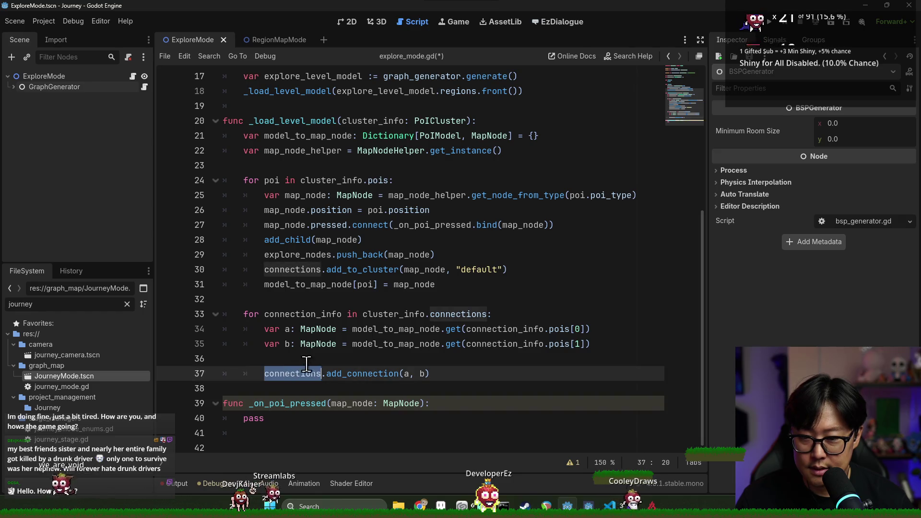
click(364, 374)
double_click(364, 373)
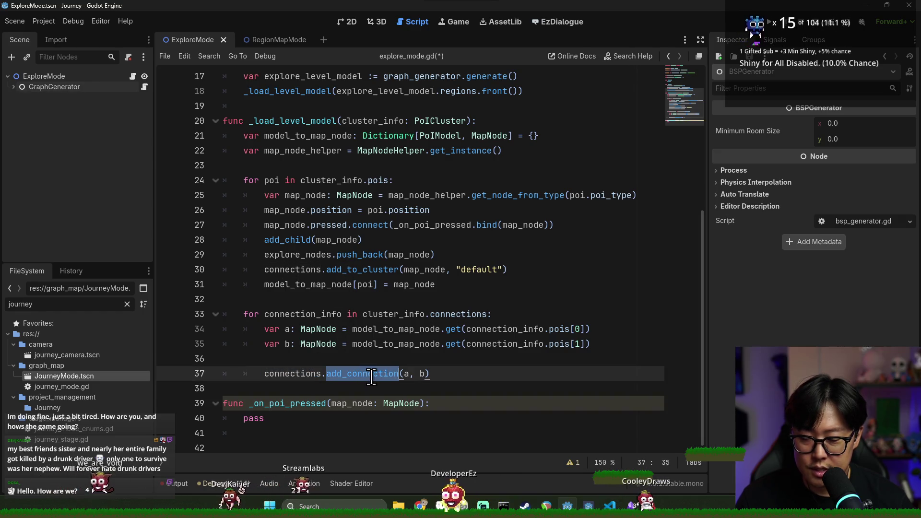
key(ctrl+s)
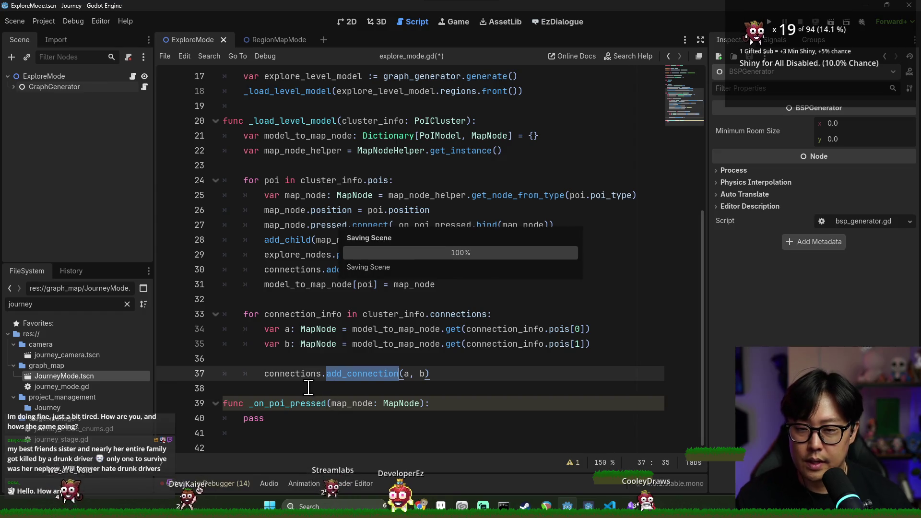
scroll(288, 240, up, 2)
double_click(287, 210)
scroll(287, 213, down, 2)
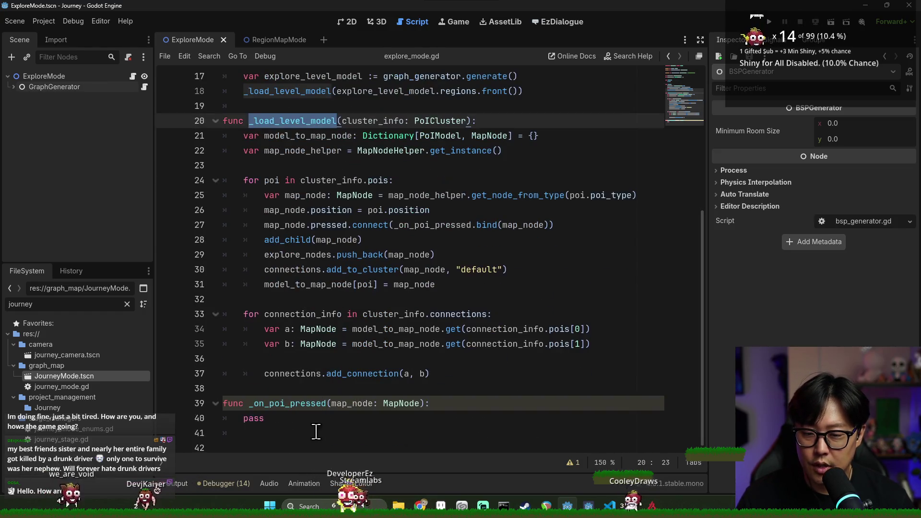
click(289, 374)
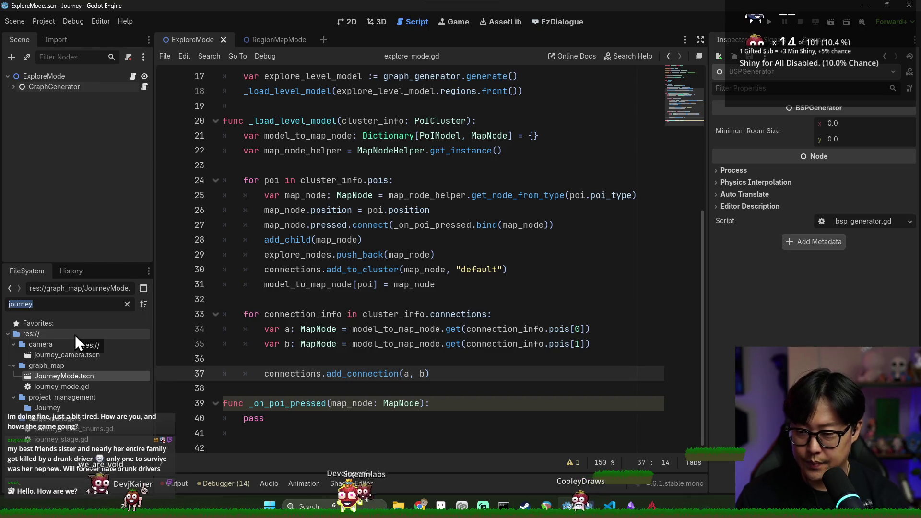
- Create a DASH_LINE_2D preload const from DashLine2D.tscn and move it below the var declarations
text(line)
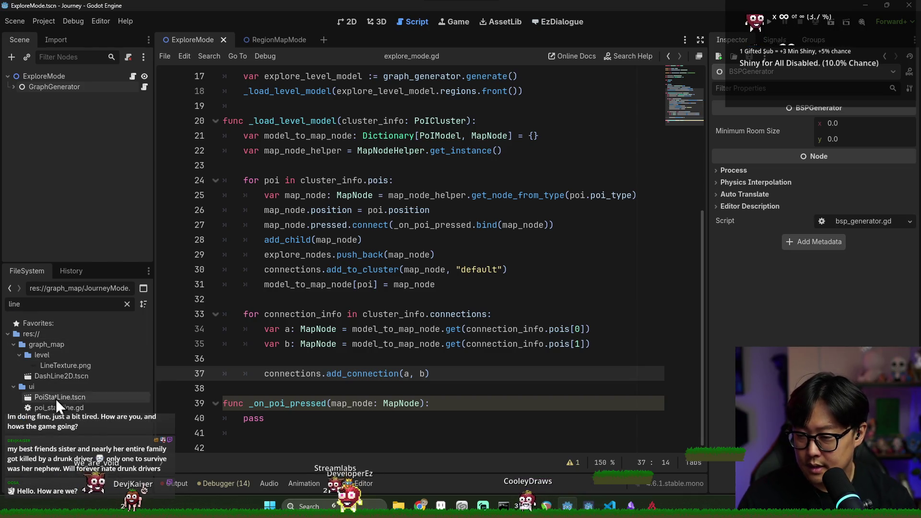
scroll(173, 365, up, 2)
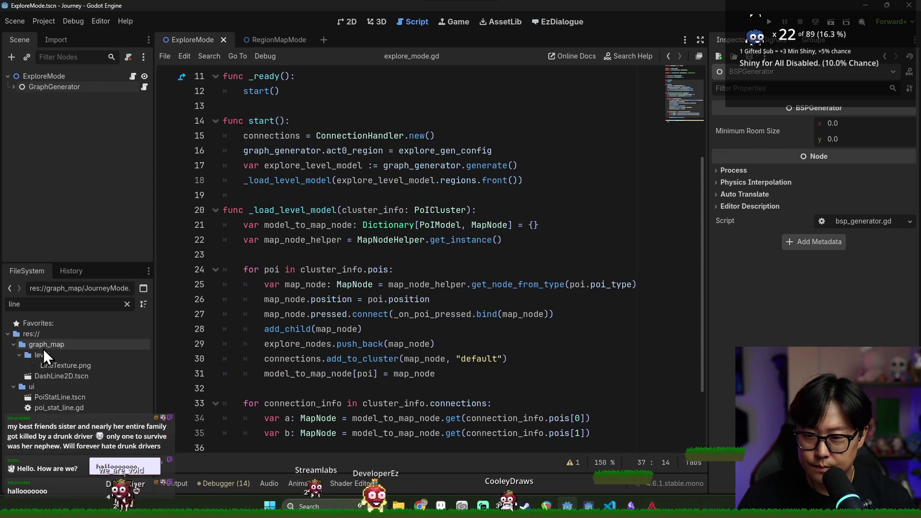
mouse_move(59, 374)
mouse_down()
mouse_move(272, 97)
mouse_move(287, 99)
mouse_move(276, 201)
mouse_move(266, 151)
mouse_up()
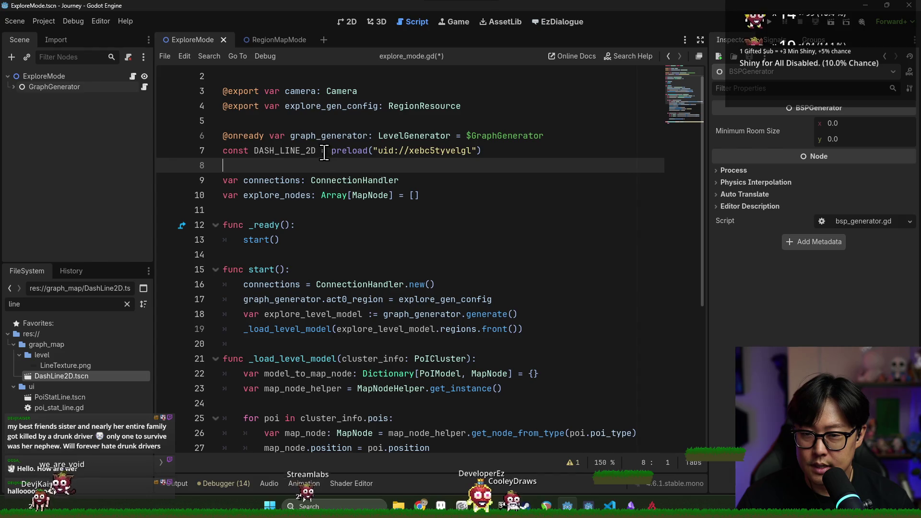
triple_click(276, 151)
key(ctrl+c)
key(BackSpace)
click(247, 193)
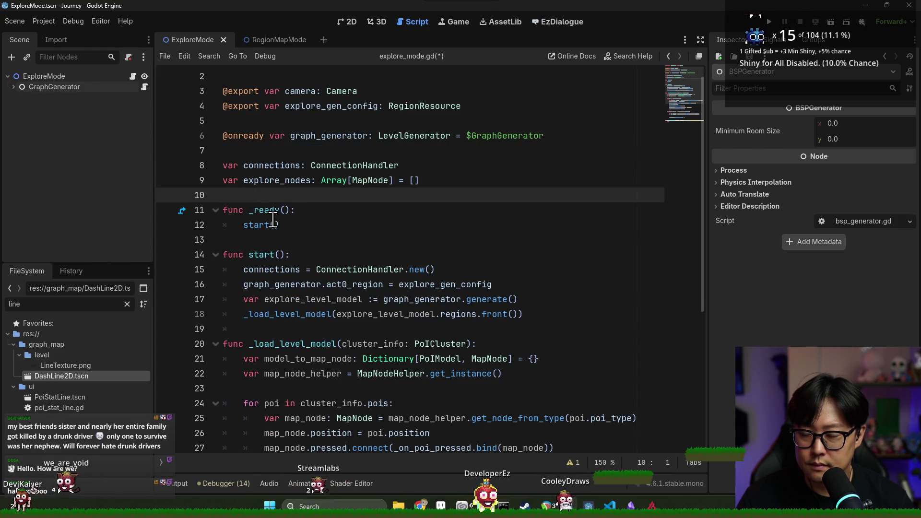
key(ctrl+v)
key(Down)
double_click(284, 210)
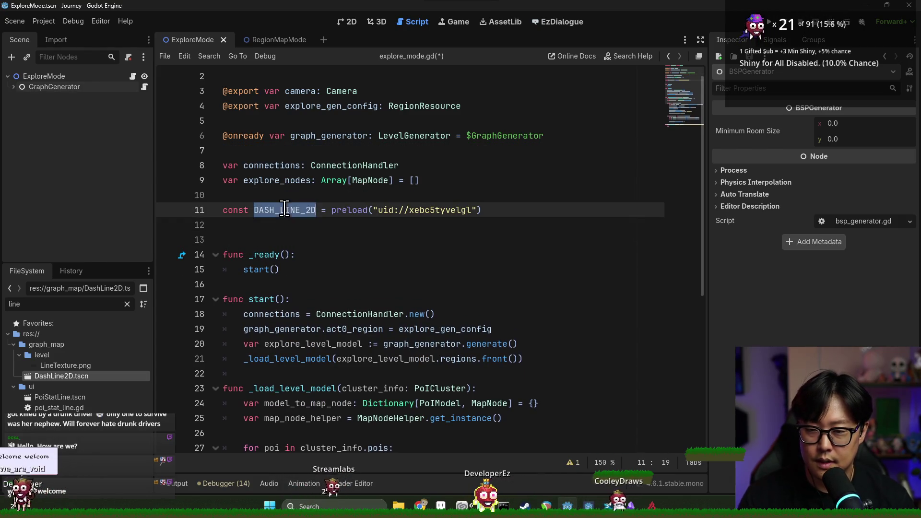
scroll(312, 245, down, 6)
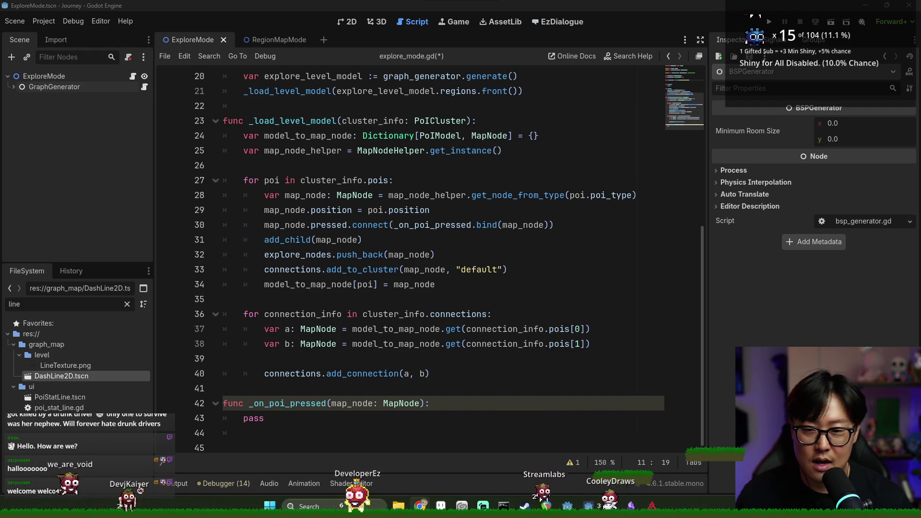
- Tidy the blank lines in the connections loop and before the _on_poi_pressed handler
click(234, 362)
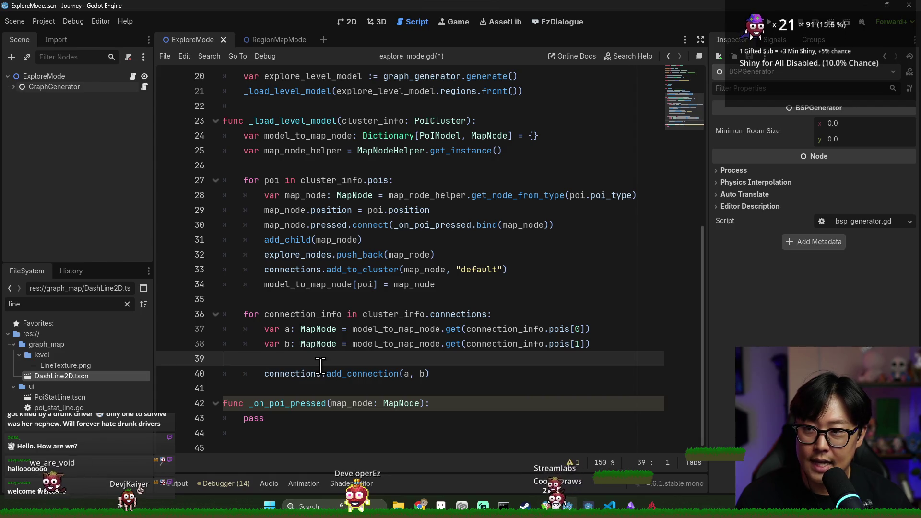
key(BackSpace)
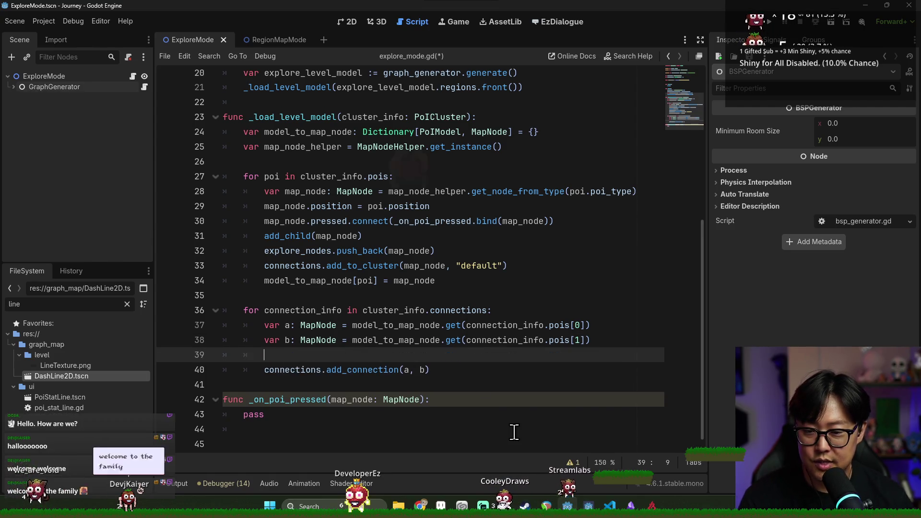
key(Return)
click(325, 394)
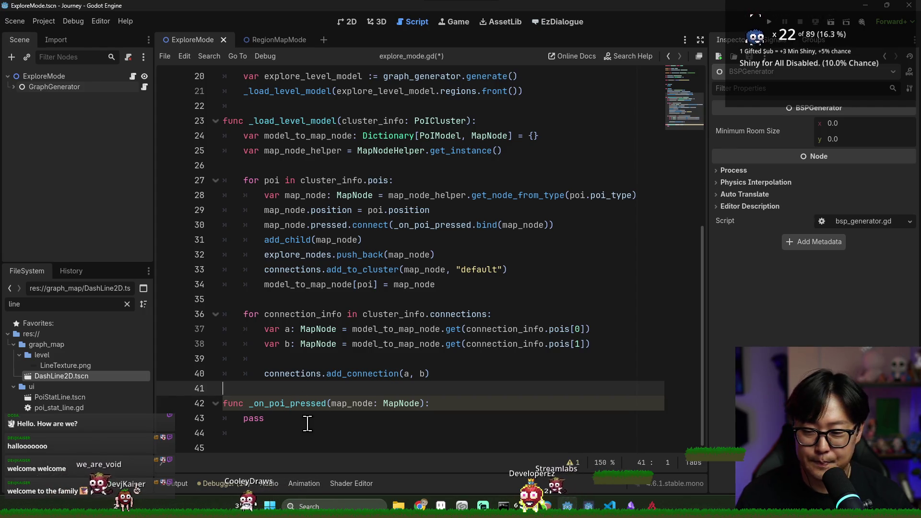
key(Tab)
key(Tab)
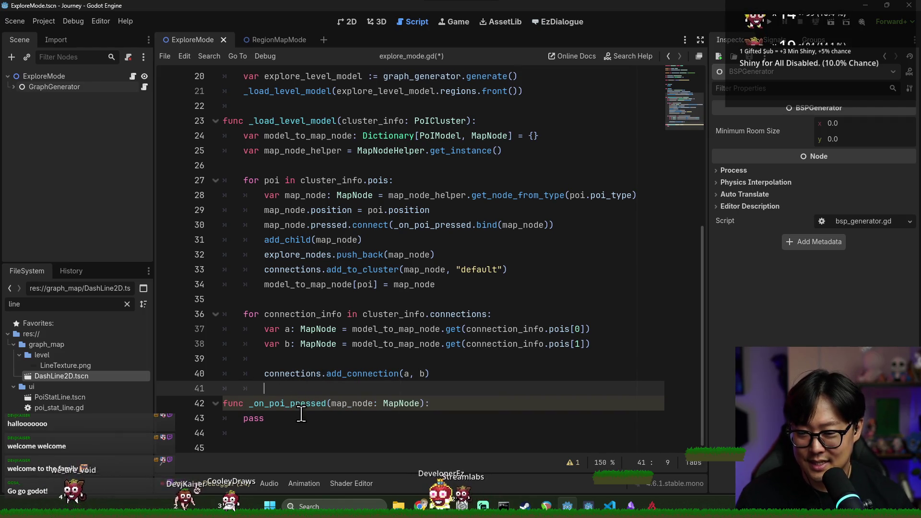
click(272, 418)
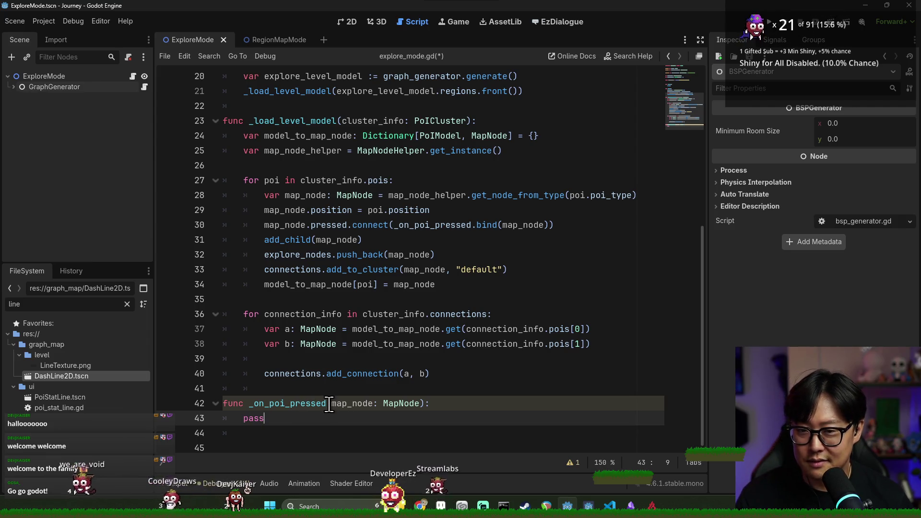
- Review the DASH_LINE_2D constant and open the DashLine2D scene to inspect it
scroll(306, 329, up, 4)
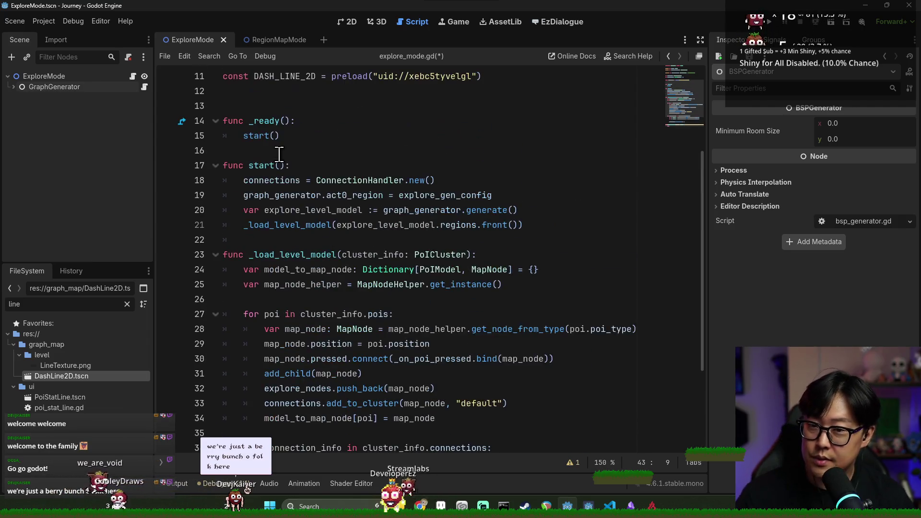
double_click(298, 120)
scroll(372, 362, down, 4)
scroll(372, 362, up, 4)
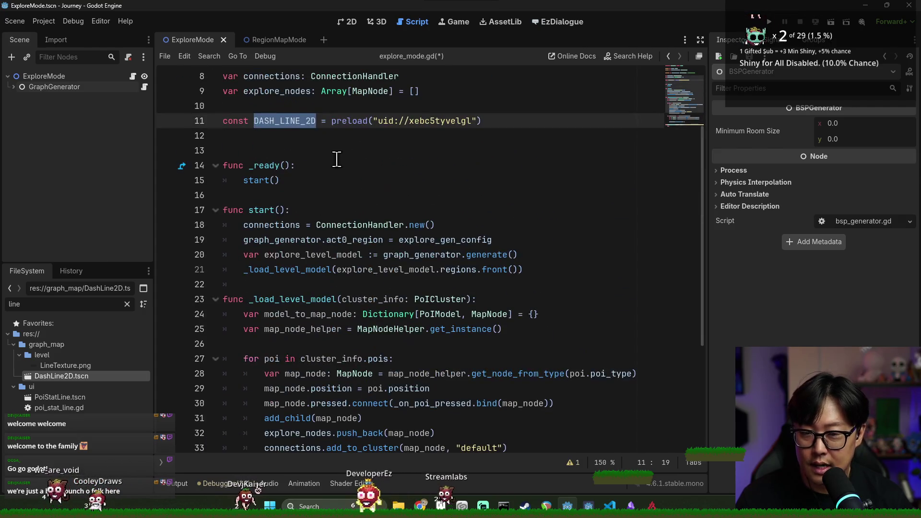
scroll(336, 159, down, 4)
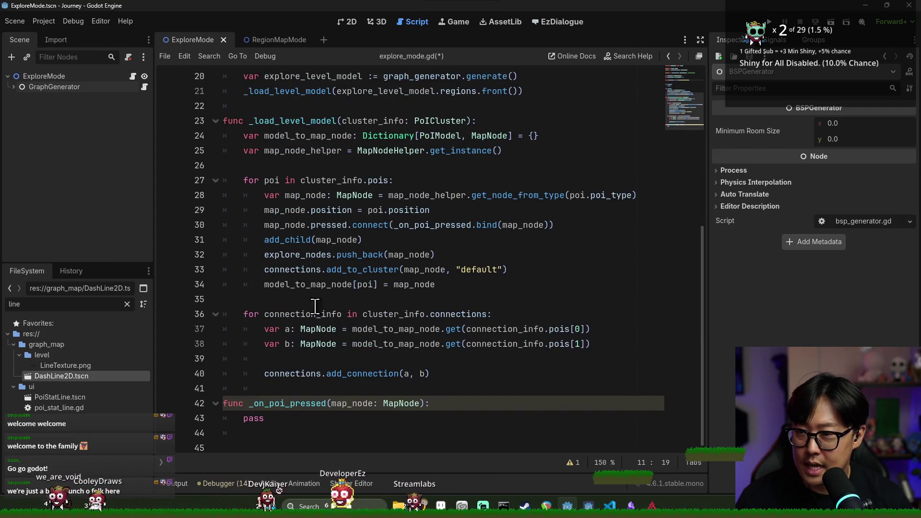
double_click(64, 377)
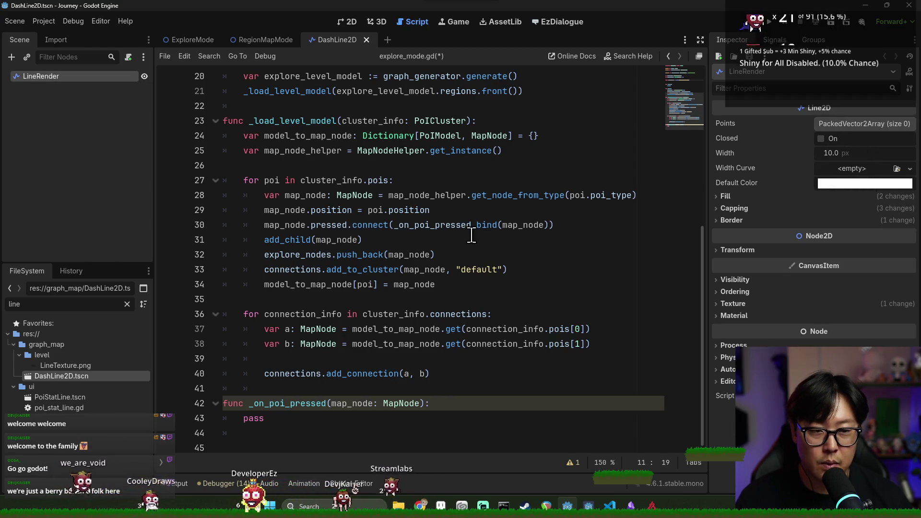
- Insert a DASH_LINE_2D.instantiate() call above connections.add_connection(a, b) in the connections loop
click(420, 315)
click(469, 372)
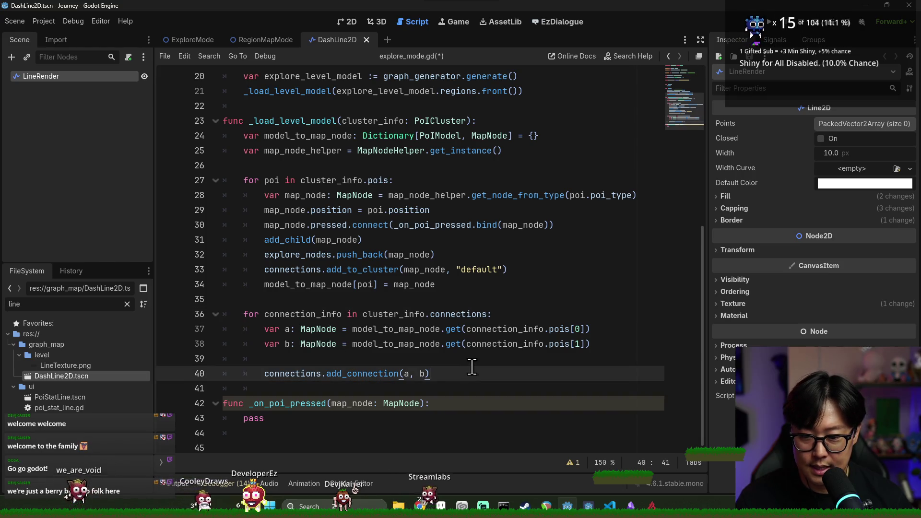
key(Return)
click(465, 363)
text(DASH_LINE_2D.in)
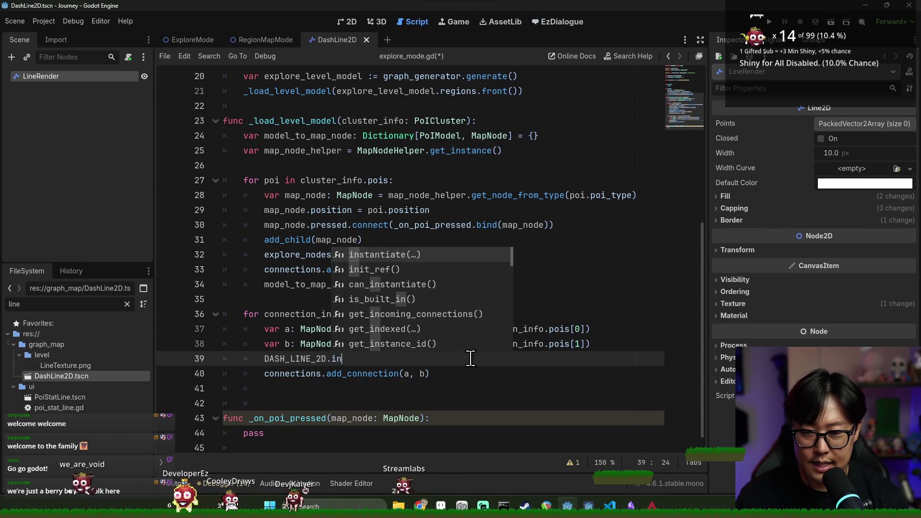
key(Return)
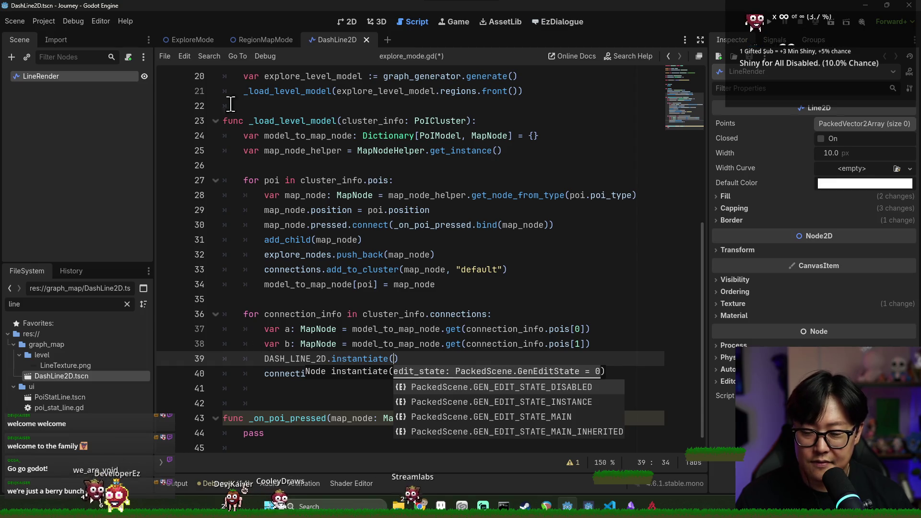
click(269, 36)
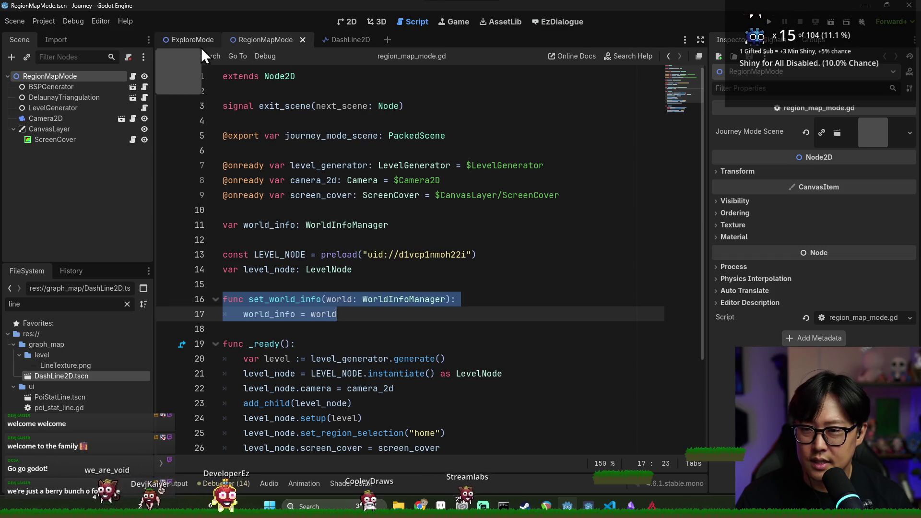
- Add a plain Node child named LineContainer to the ExploreMode scene
click(194, 40)
right_click(29, 76)
click(13, 88)
right_click(44, 75)
key(Escape)
key(ctrl+a)
text(no)
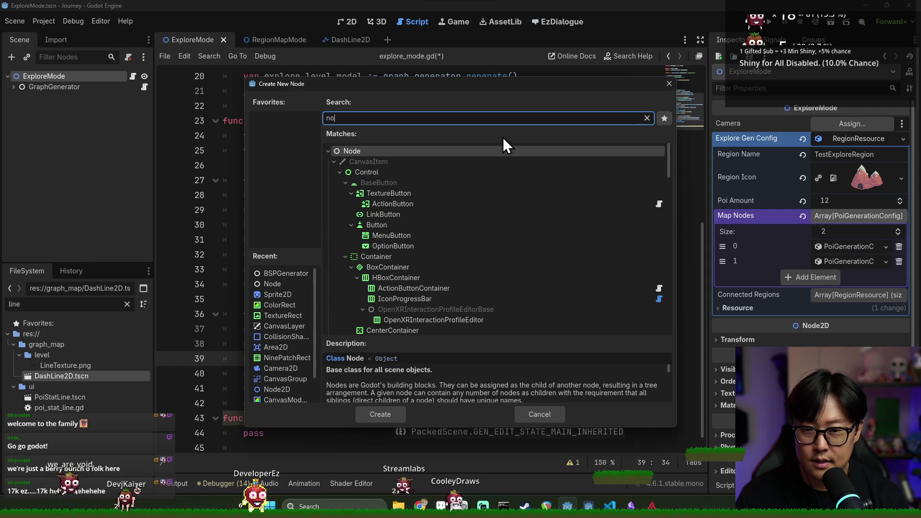
key(Return)
double_click(45, 97)
text(LineCont)
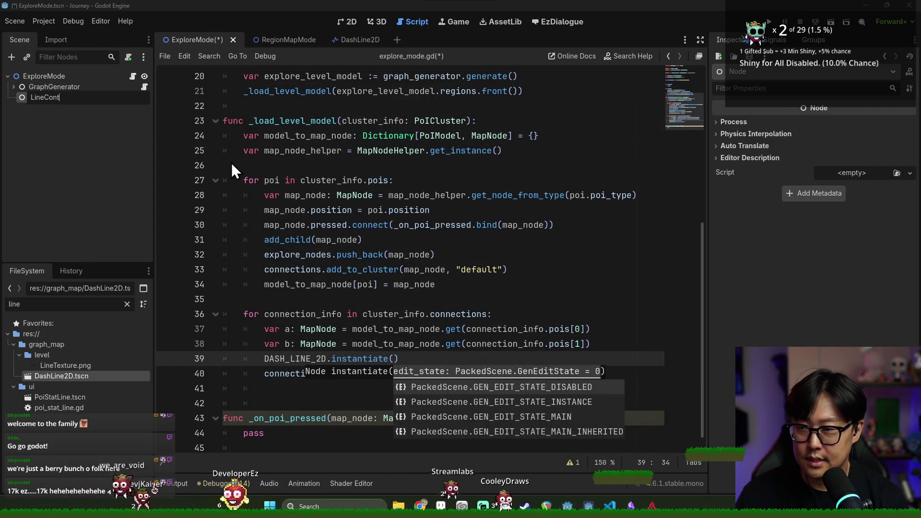
text(ainer)
key(Return)
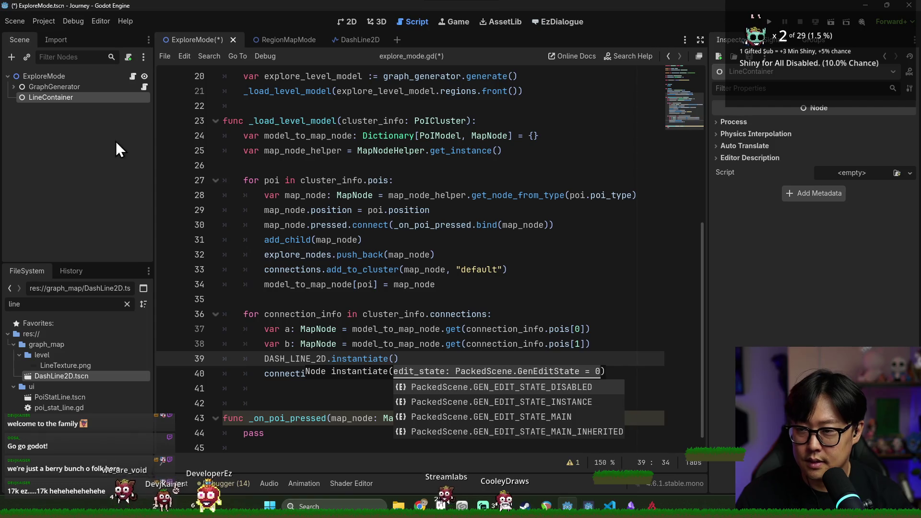
scroll(353, 187, up, 6)
mouse_move(54, 100)
mouse_down()
mouse_move(267, 151)
mouse_move(266, 166)
mouse_up()
double_click(312, 166)
scroll(349, 363, down, 7)
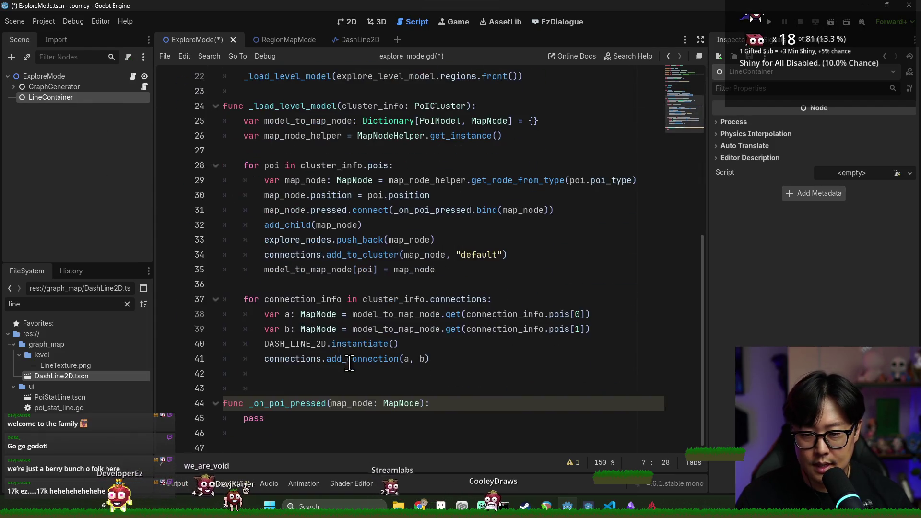
- Declare dash_line in the connections loop as an instanced line cast to Line2D
click(291, 371)
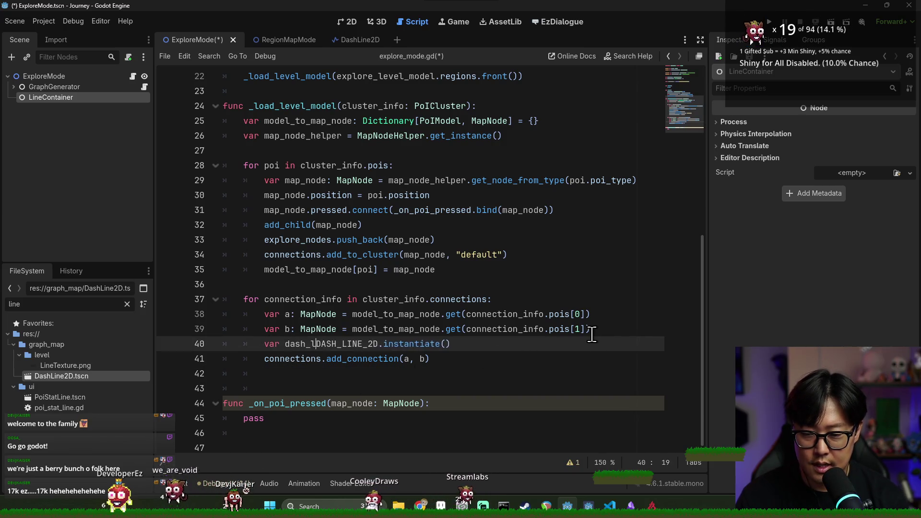
text(ine :=)
click(540, 349)
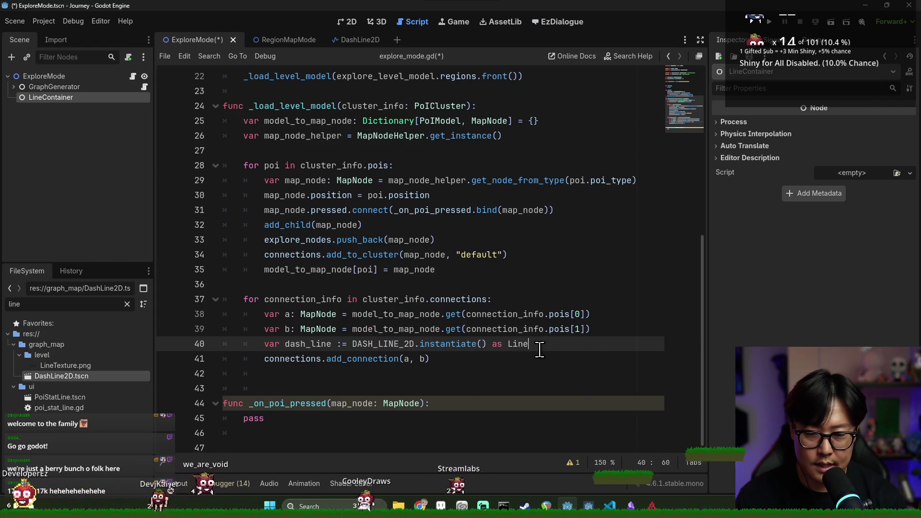
click(540, 349)
key(ctrl+s)
- Add dash_line as a child of line_container and save the script
double_click(308, 344)
click(583, 348)
key(Return)
key(Return)
text(.add_)
key(Return)
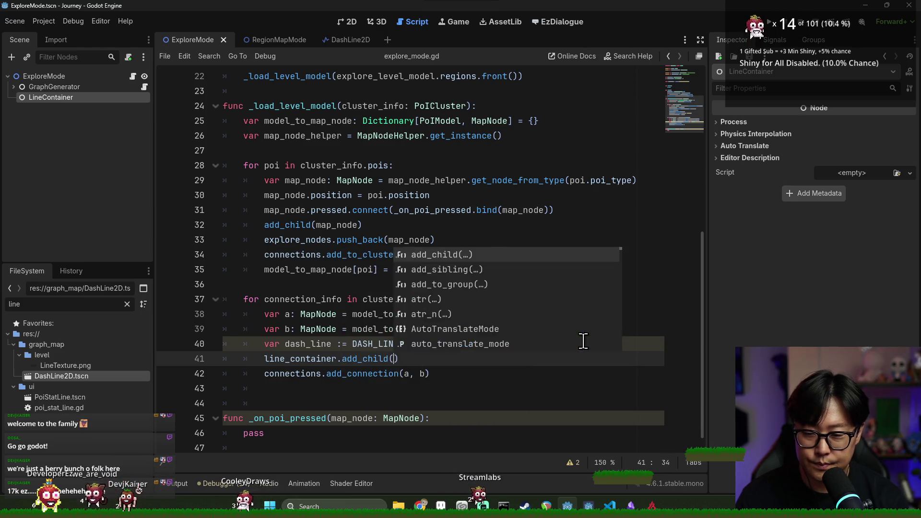
text(dash_line)
key(ctrl+s)
- Add points to dash_line: a.position first, then the second node's b.position
click(323, 383)
click(297, 348)
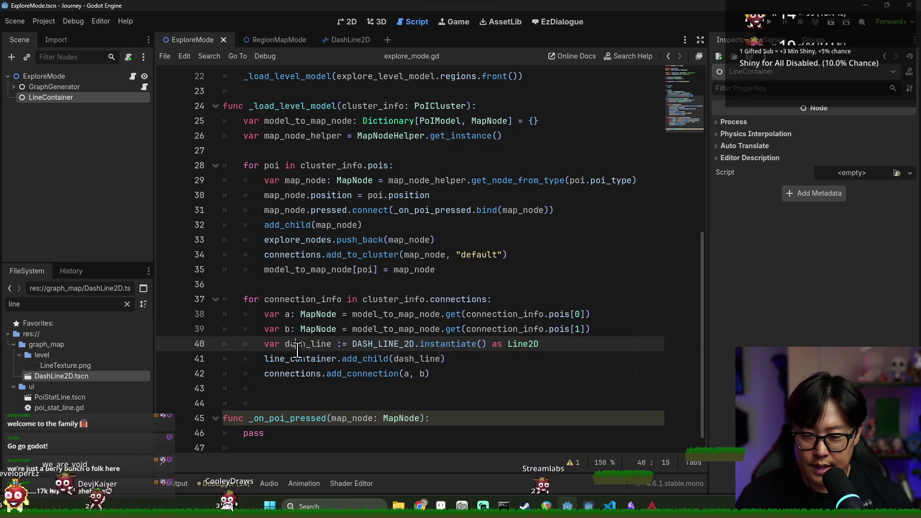
key(Return)
text(dash_line.)
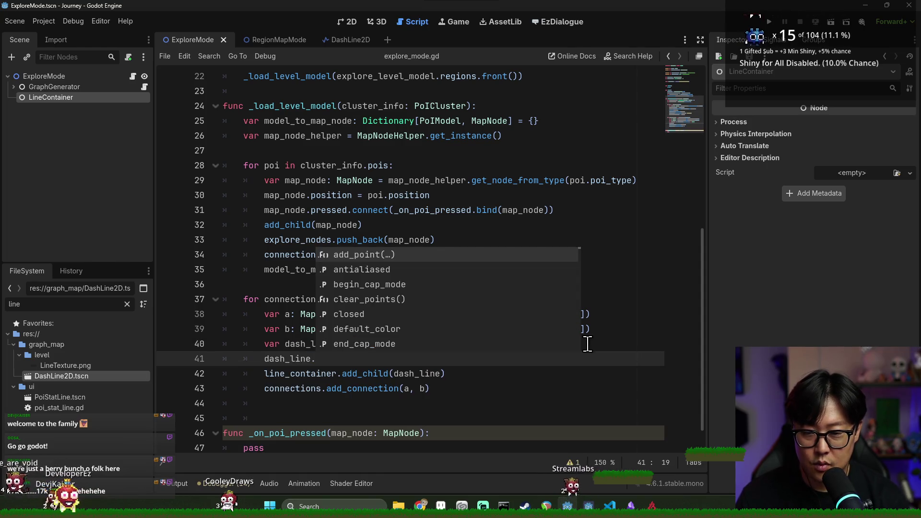
key(Return)
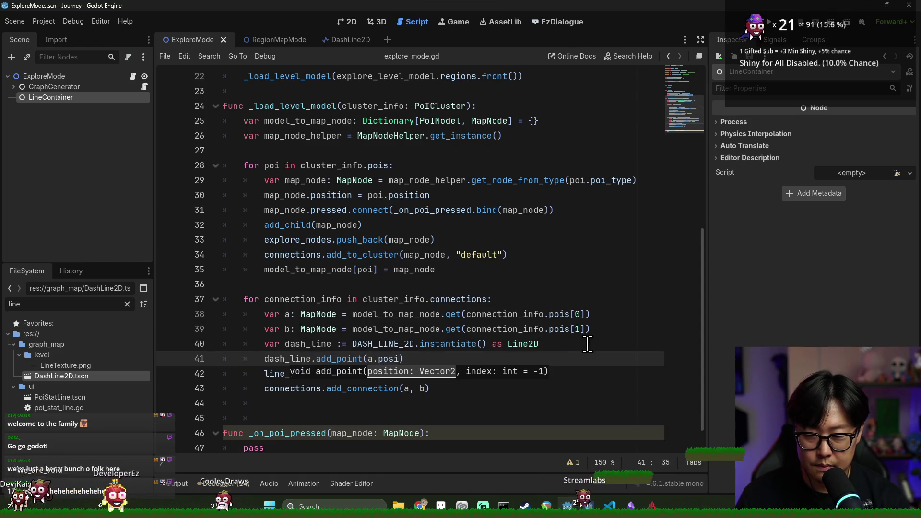
key(Return)
text(,)
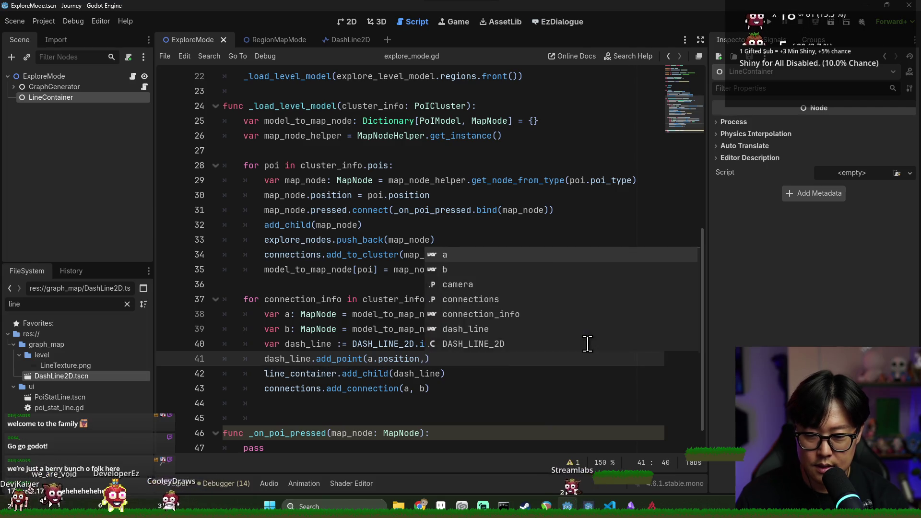
key(BackSpace)
key(End)
key(Return)
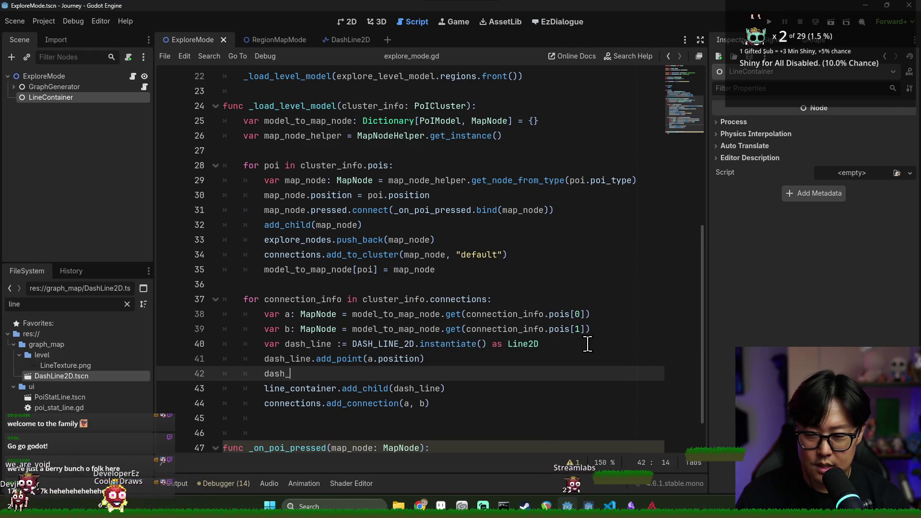
text(+_)
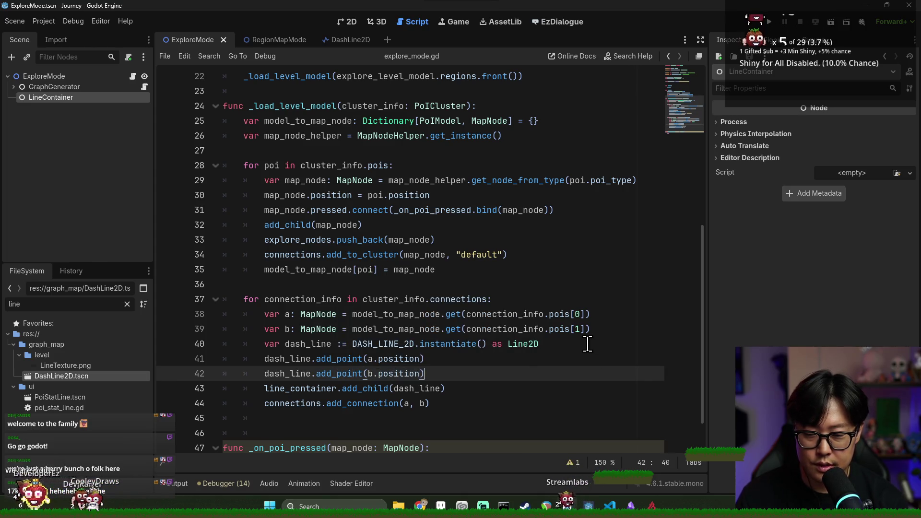
- Save the script, delete blank line 13, save again, and run the current scene
double_click(288, 360)
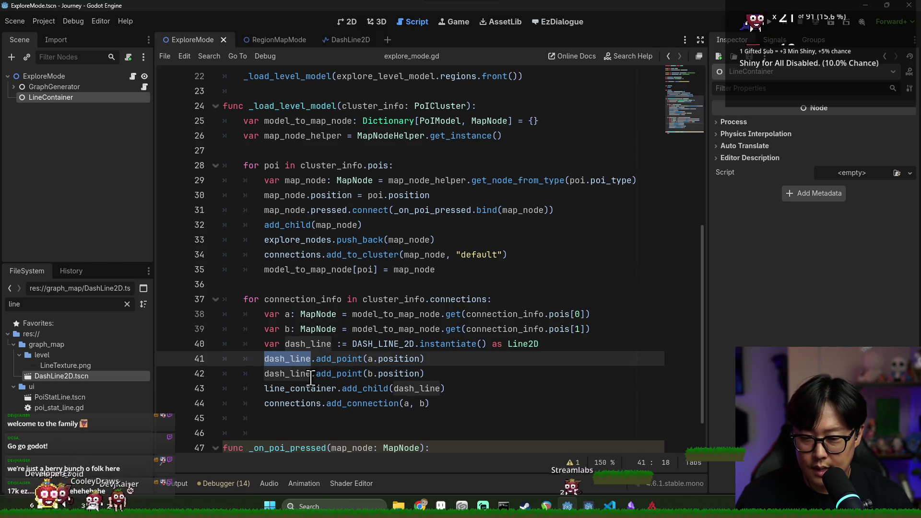
drag(264, 389, 294, 388)
scroll(371, 391, down, 1)
double_click(252, 406)
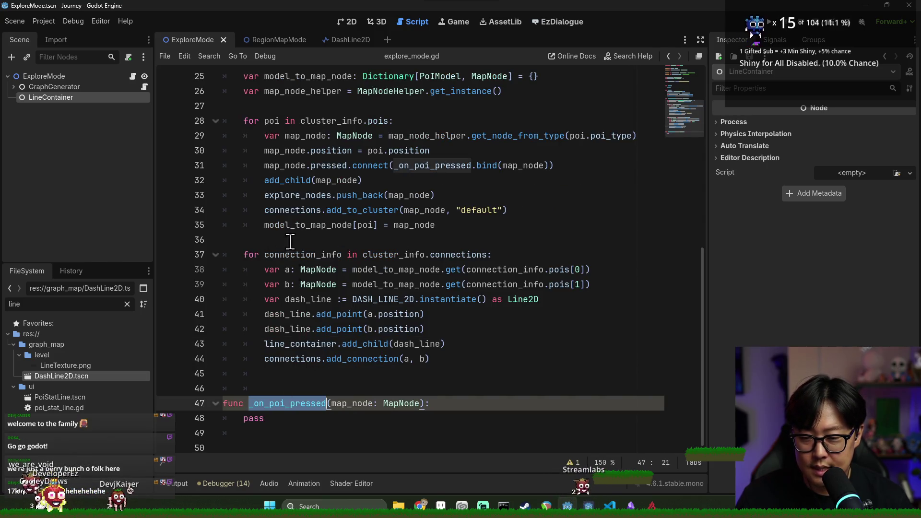
key(ctrl+s)
scroll(368, 274, up, 5)
click(259, 122)
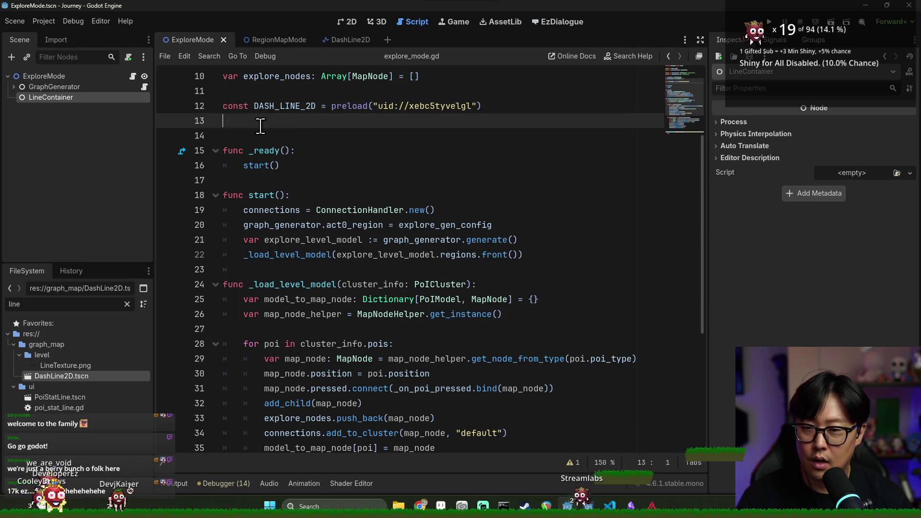
key(BackSpace)
key(ctrl+a)
key(ctrl+s)
click(442, 240)
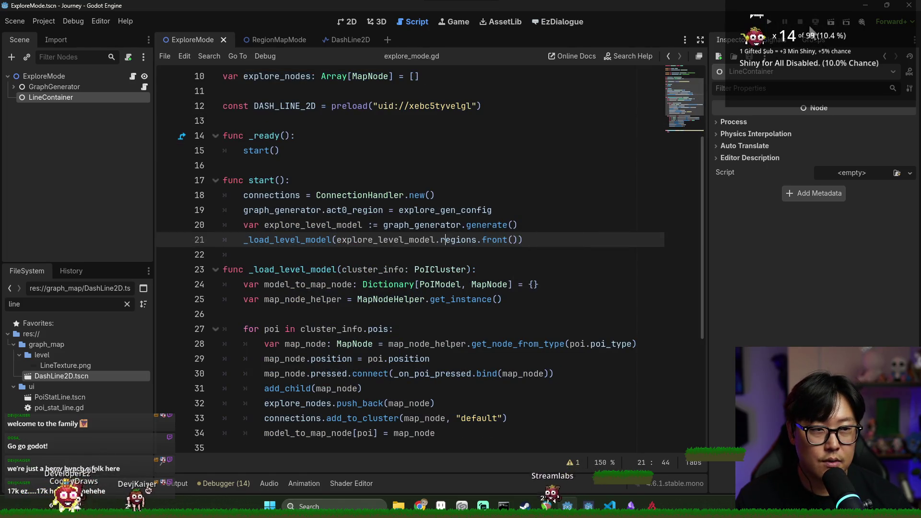
click(831, 22)
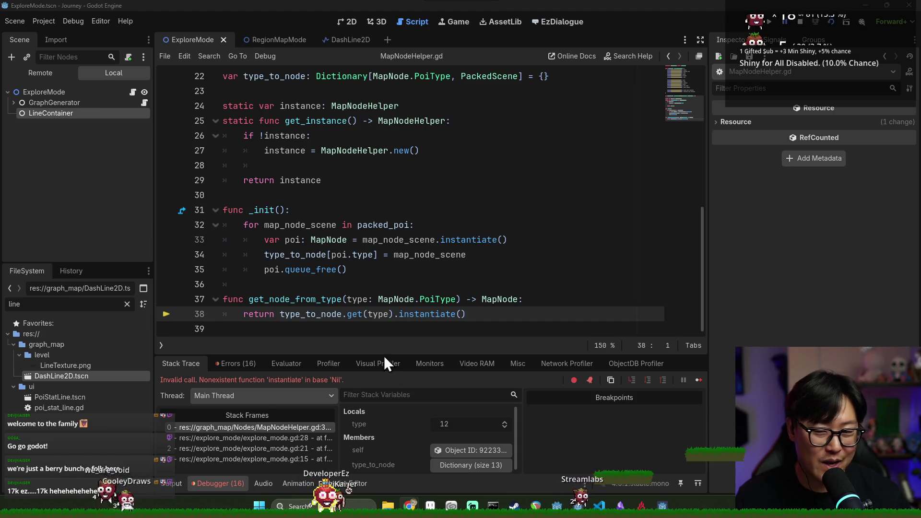
- Stop the game, remove the stray indent on line 36, and save MapNodeHelper.gd
click(308, 299)
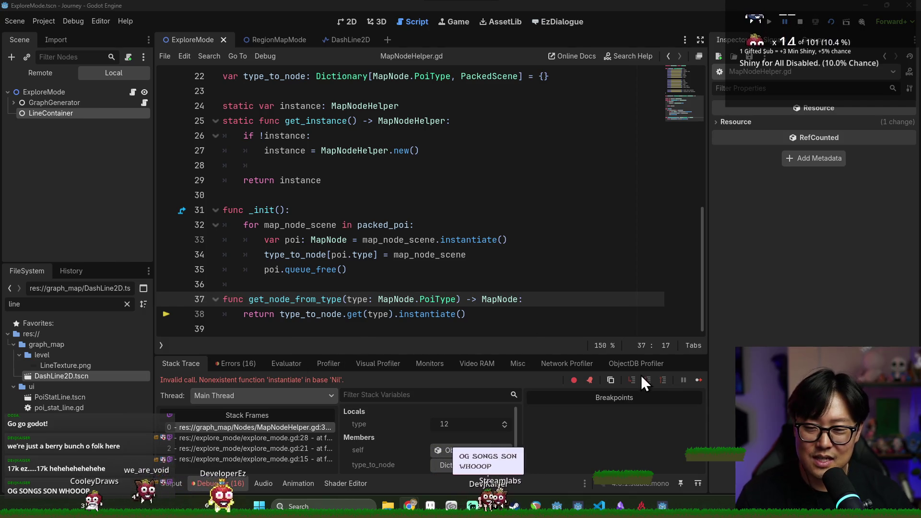
click(520, 281)
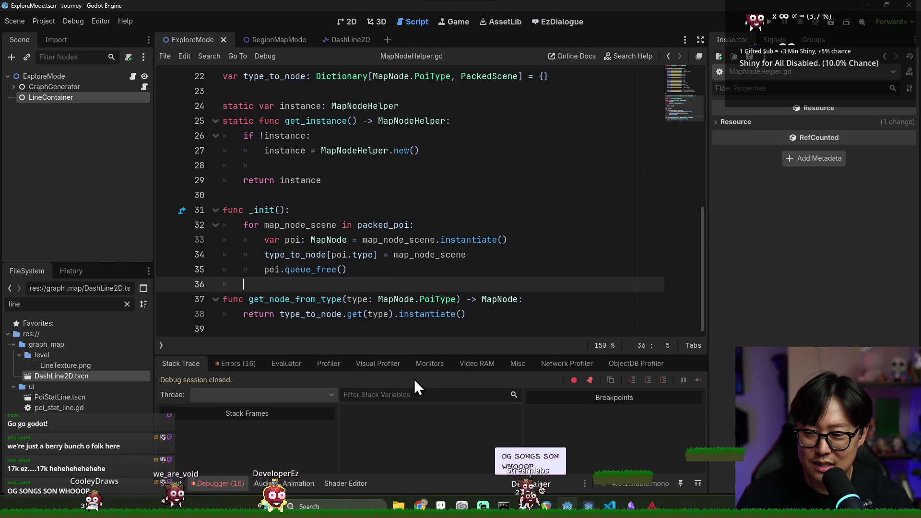
key(BackSpace)
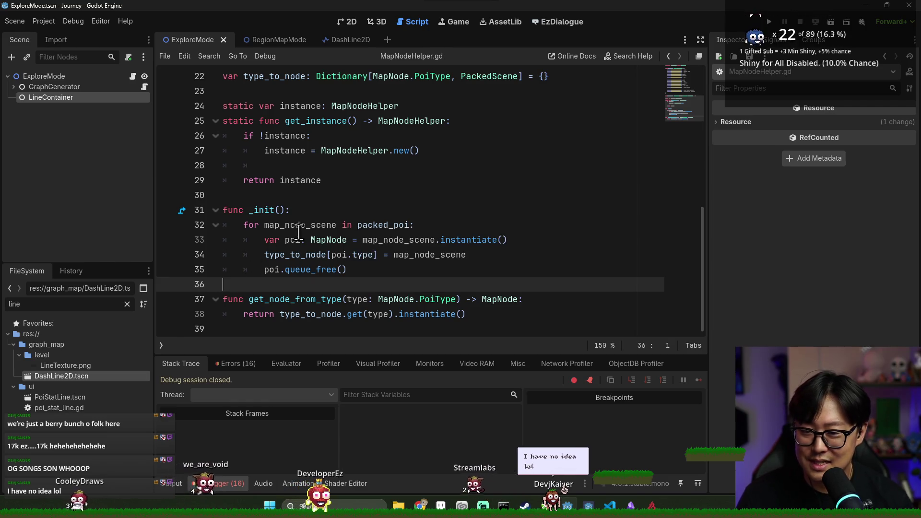
scroll(317, 240, up, 7)
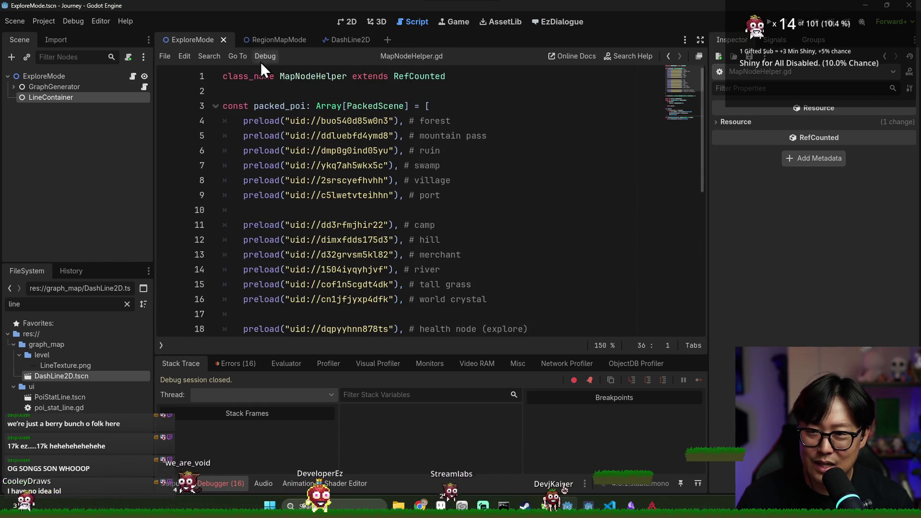
scroll(329, 239, down, 7)
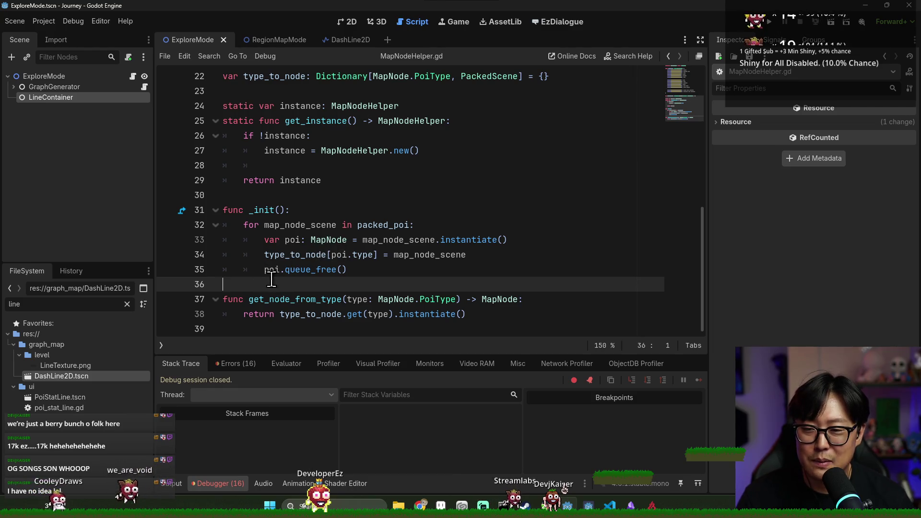
double_click(273, 270)
click(312, 287)
double_click(272, 270)
key(ctrl+s)
- Inspect type_to_node, queue_free and poi on lines 34-35 and the MapNodeHelper.new line
click(317, 254)
double_click(317, 255)
double_click(312, 269)
double_click(271, 269)
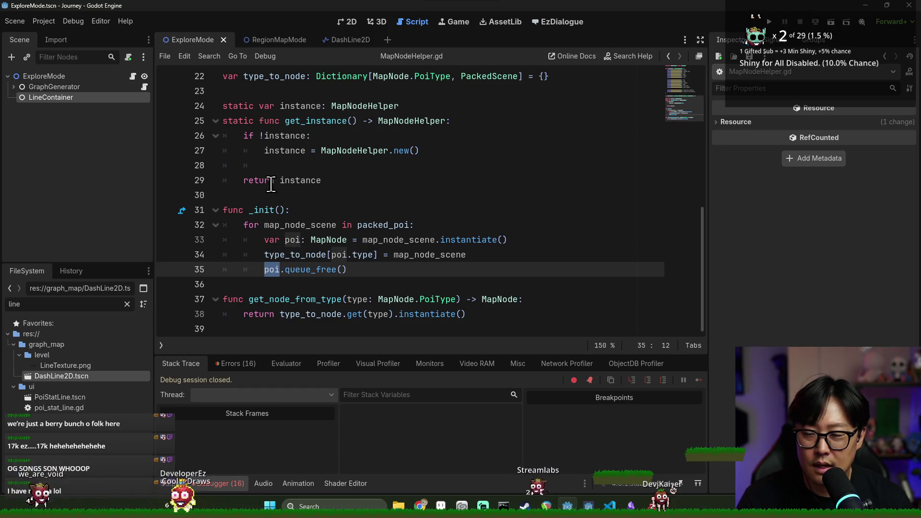
click(357, 150)
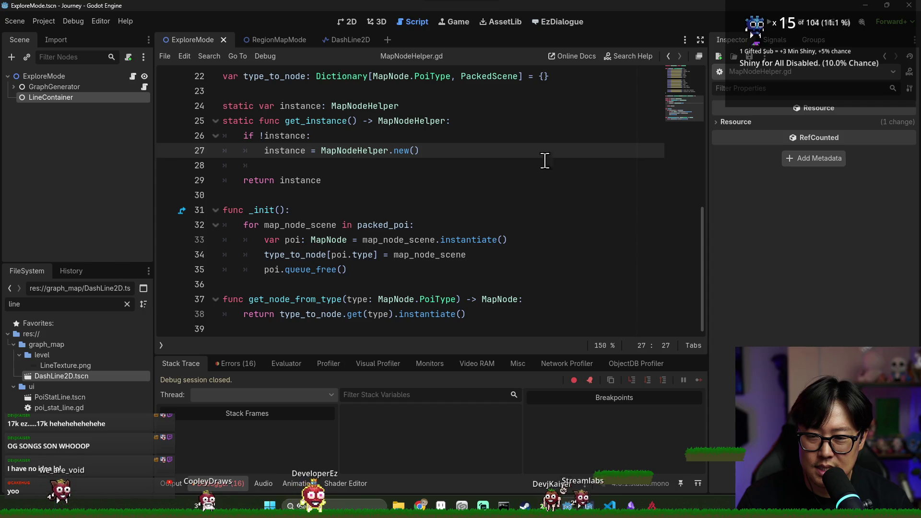
double_click(274, 267)
scroll(408, 192, up, 6)
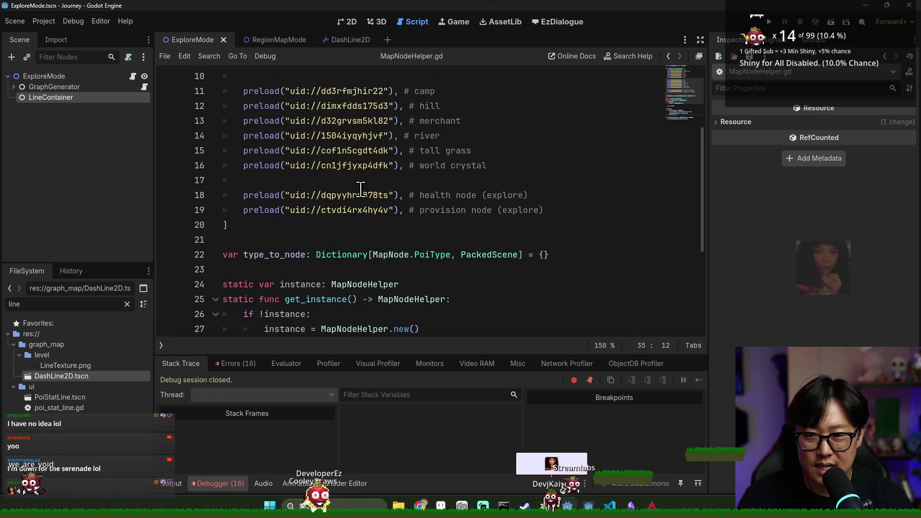
- Rerun the scene and inspect type_to_node and the preload lines at the error
click(830, 22)
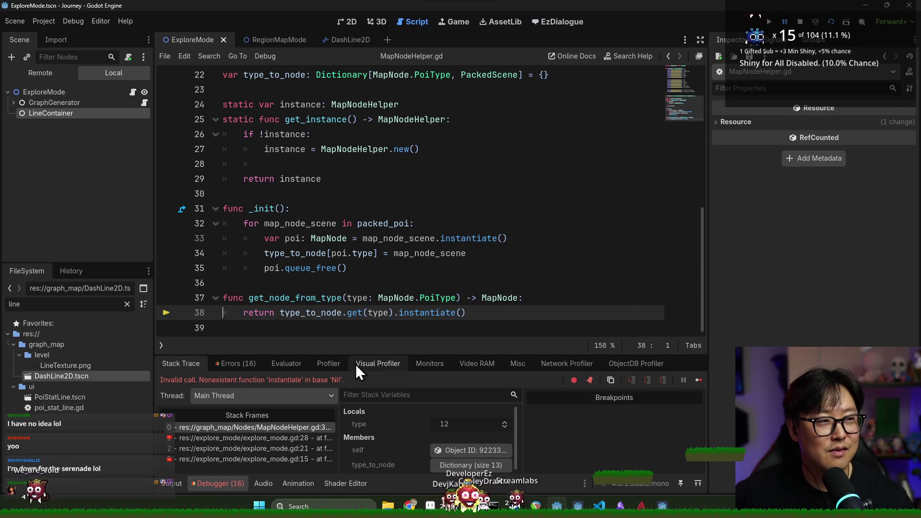
scroll(349, 327, up, 1)
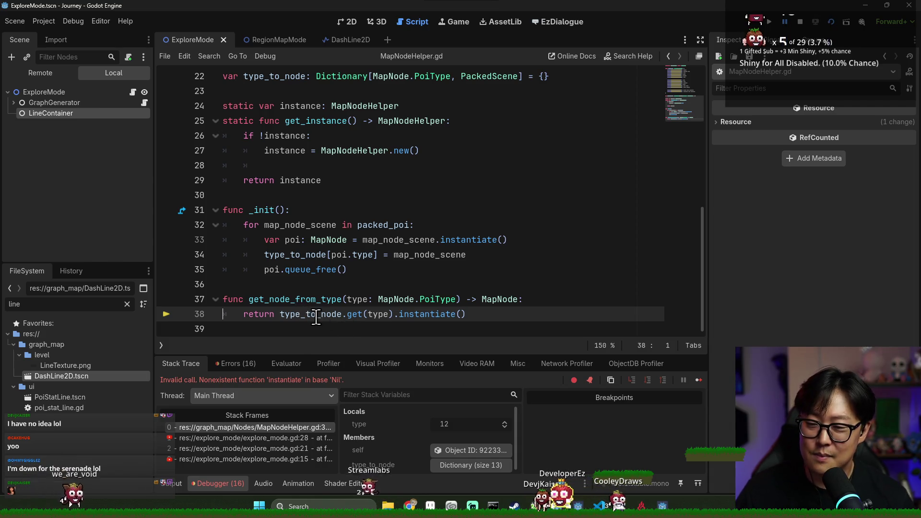
mouse_move(316, 317)
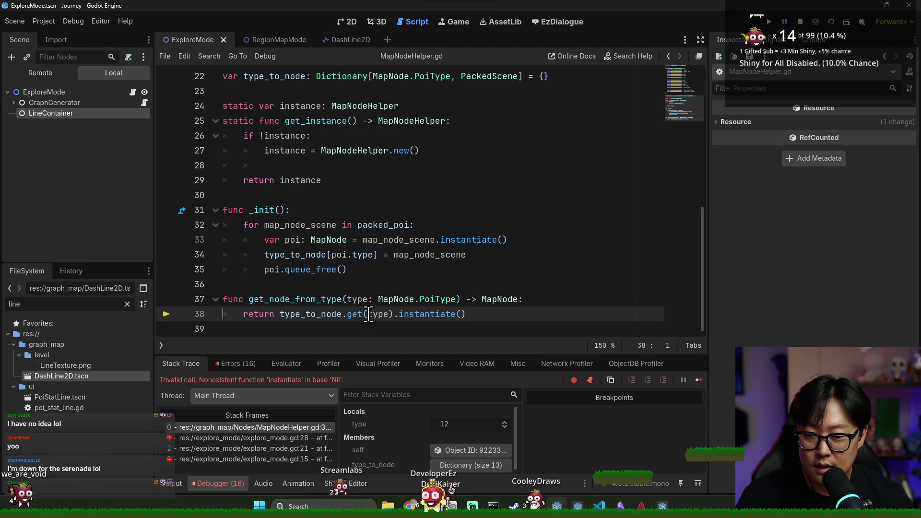
mouse_move(380, 316)
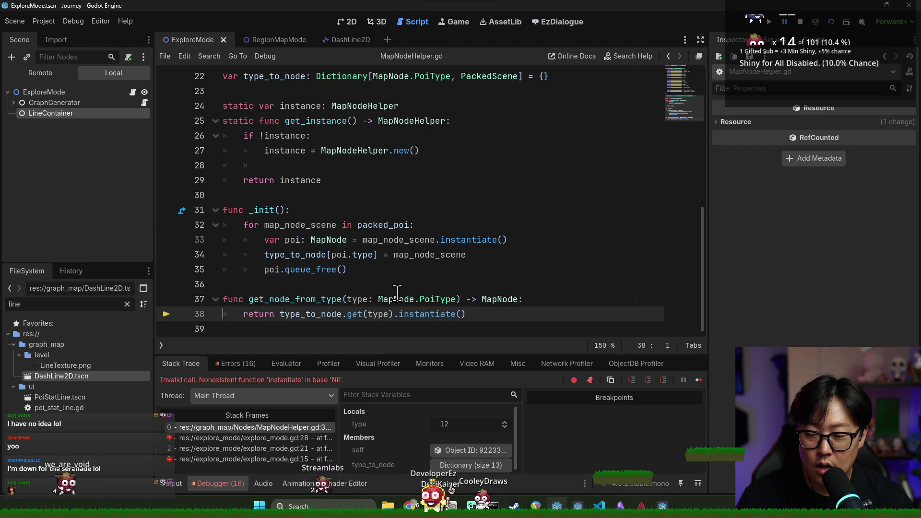
scroll(390, 293, up, 3)
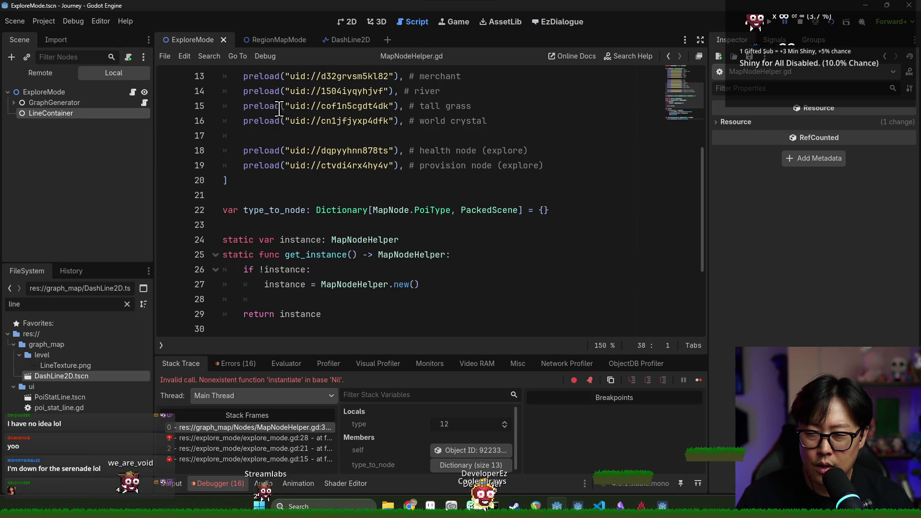
scroll(379, 283, up, 3)
scroll(354, 264, down, 5)
scroll(320, 236, up, 3)
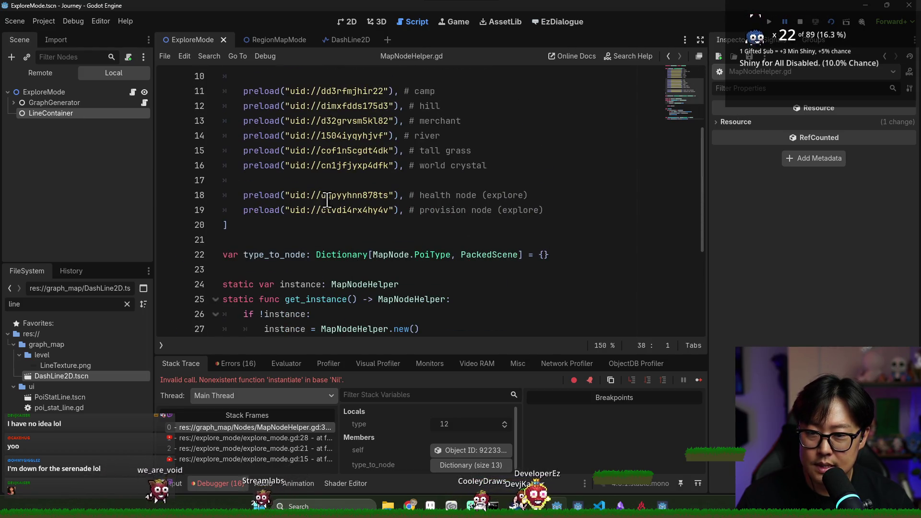
click(353, 194)
scroll(327, 239, down, 3)
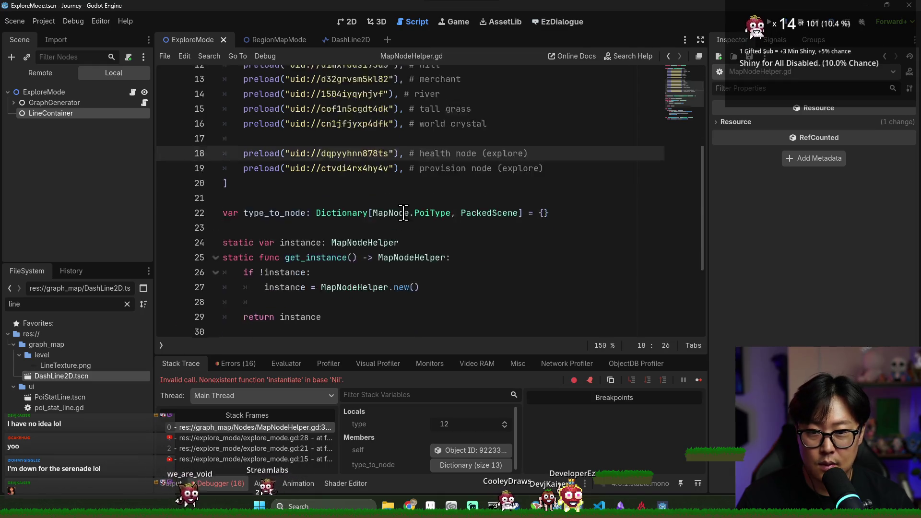
scroll(298, 288, down, 1)
scroll(295, 152, up, 1)
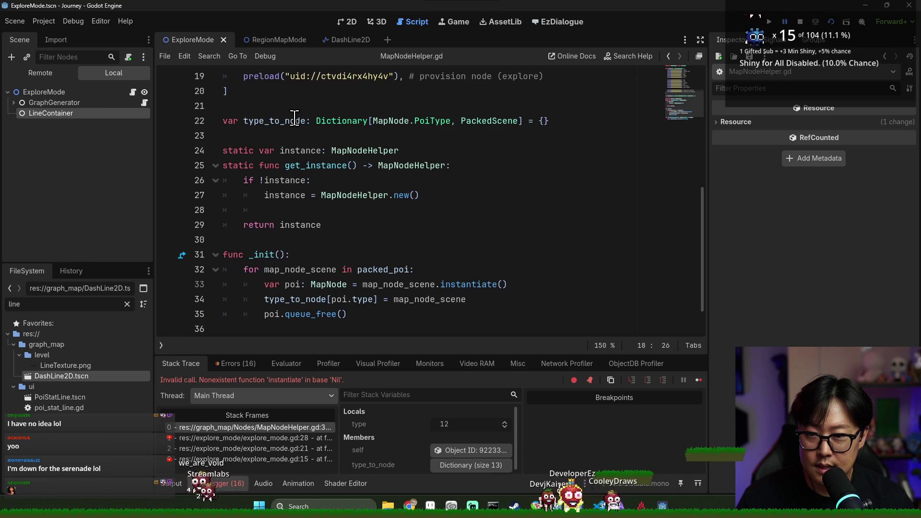
mouse_move(297, 121)
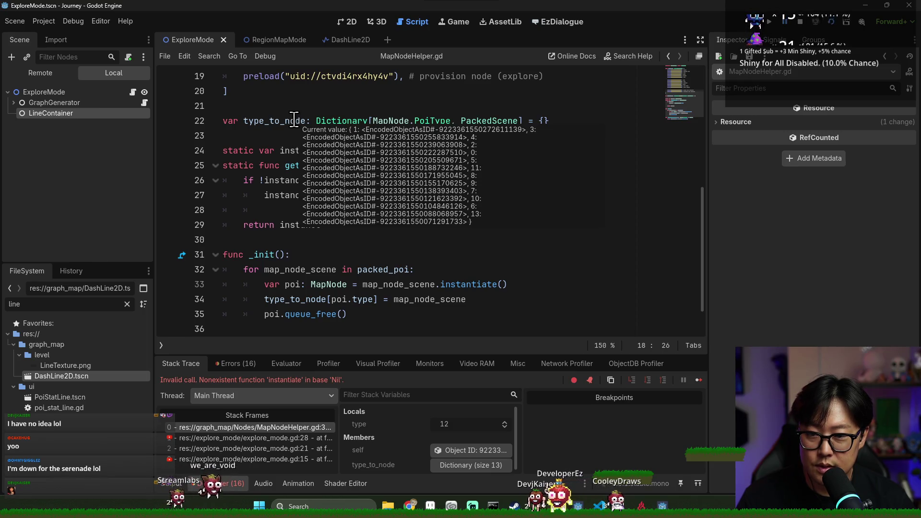
- Filter Stack Variables for 'type_to' and expand the type_to_node dictionary
click(411, 391)
text(type_to)
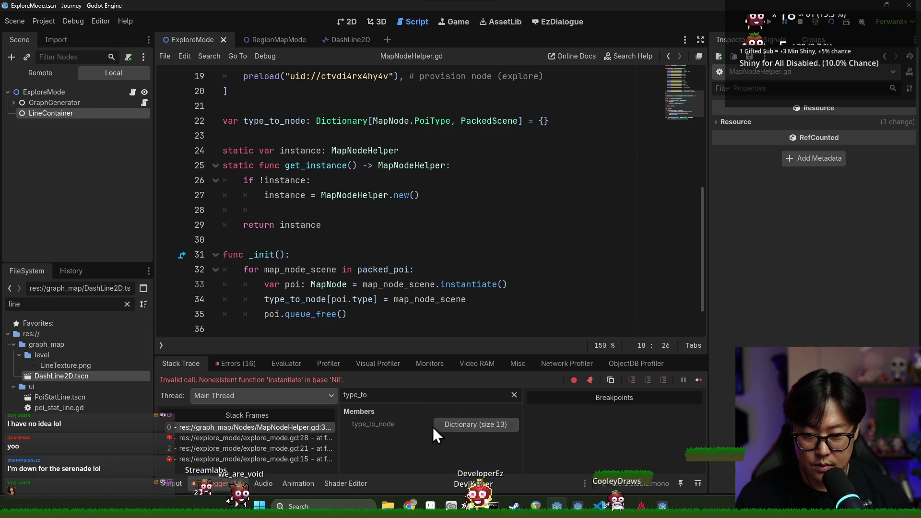
click(456, 425)
scroll(458, 438, down, 3)
scroll(395, 454, down, 3)
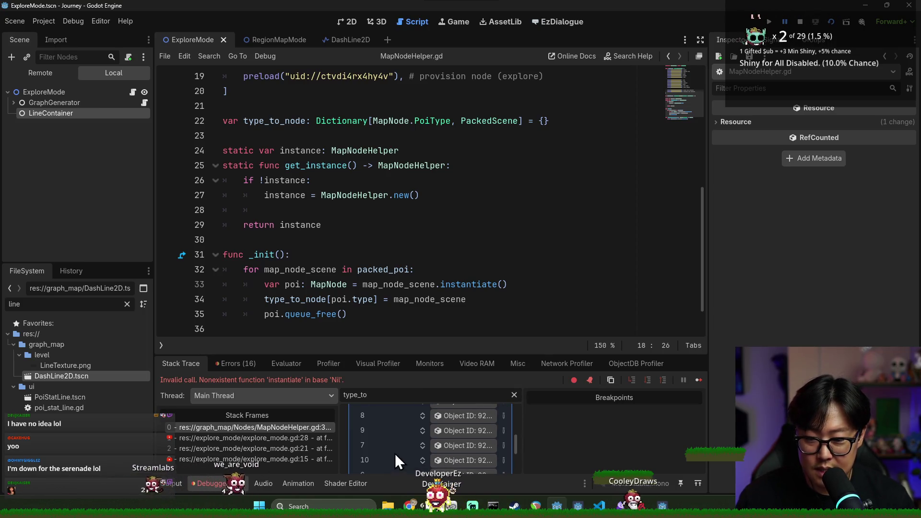
scroll(373, 439, up, 5)
scroll(385, 456, down, 3)
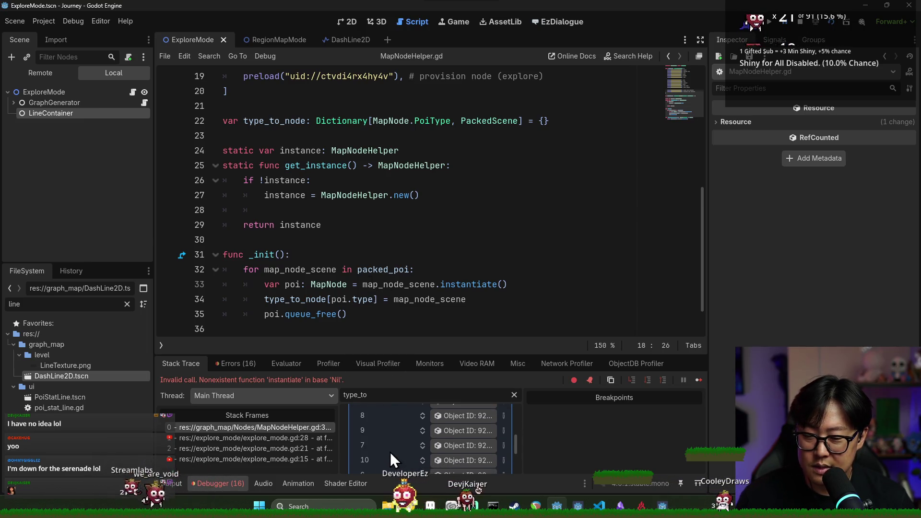
scroll(405, 451, down, 3)
- Stop the running game after reviewing lines 26 and 35
click(380, 313)
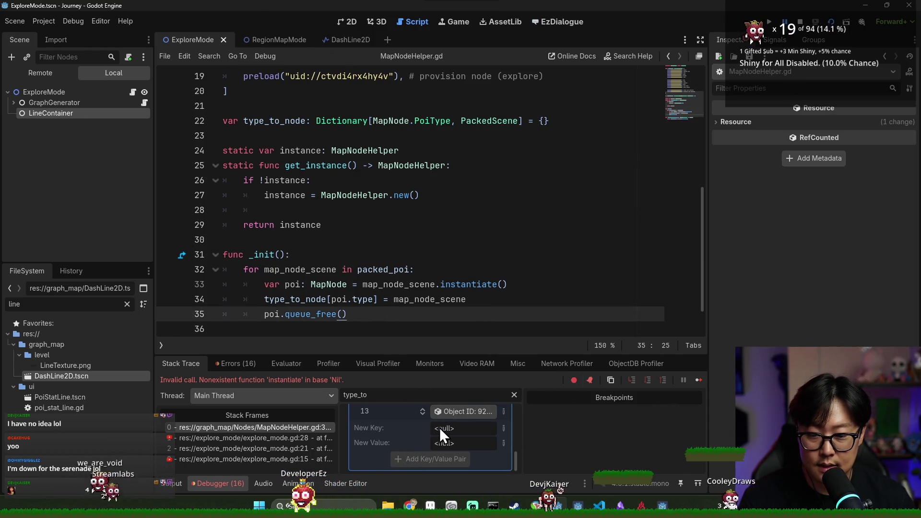
scroll(440, 427, up, 3)
click(610, 180)
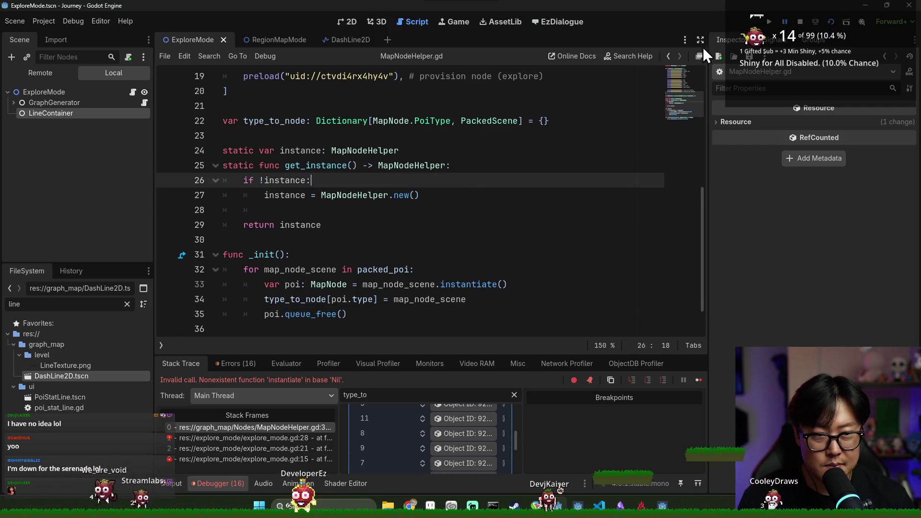
click(800, 21)
click(298, 165)
scroll(365, 244, up, 6)
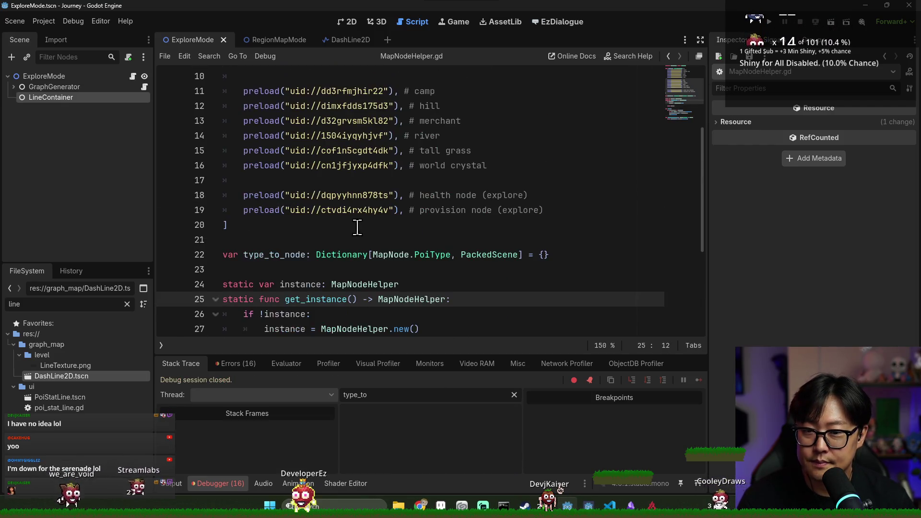
- Save the scene and jump to the PoiType enum in map_node.gd
scroll(365, 245, down, 3)
key(ctrl+s)
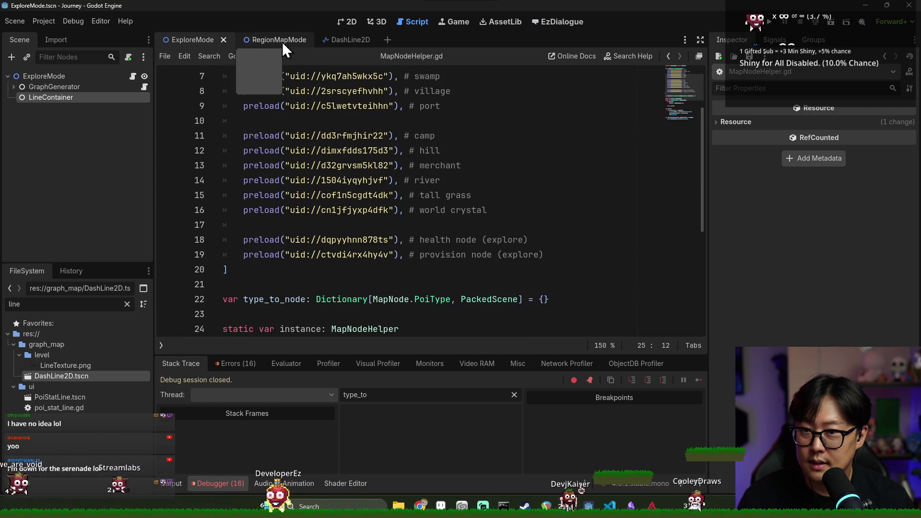
scroll(365, 201, up, 2)
scroll(405, 256, down, 7)
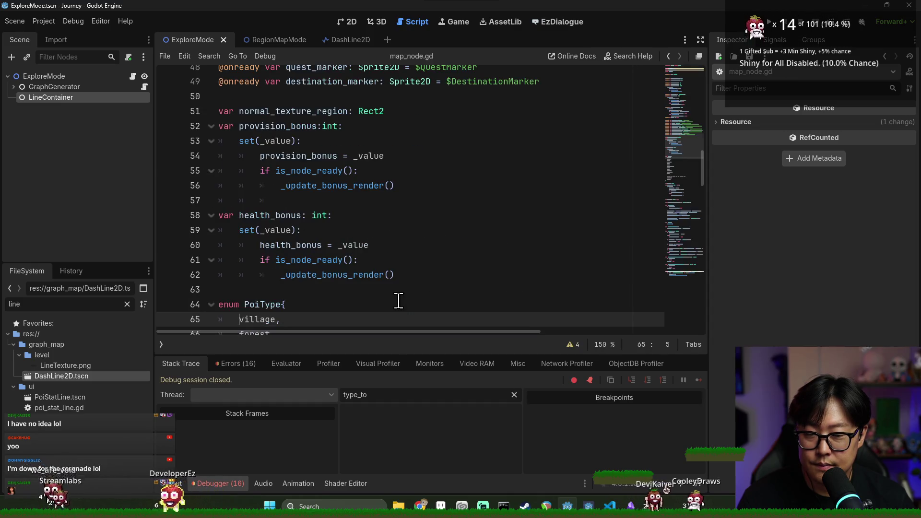
ctrl+click(398, 299)
scroll(308, 136, up, 15)
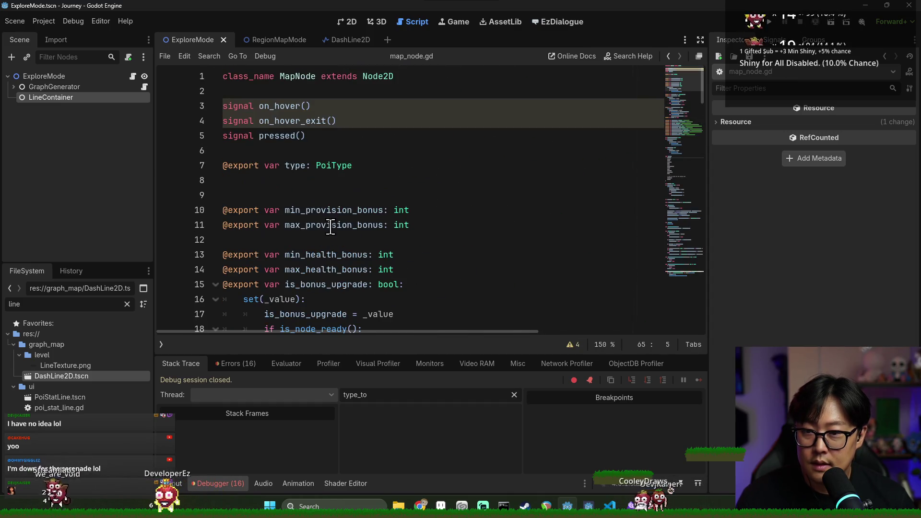
scroll(327, 223, down, 20)
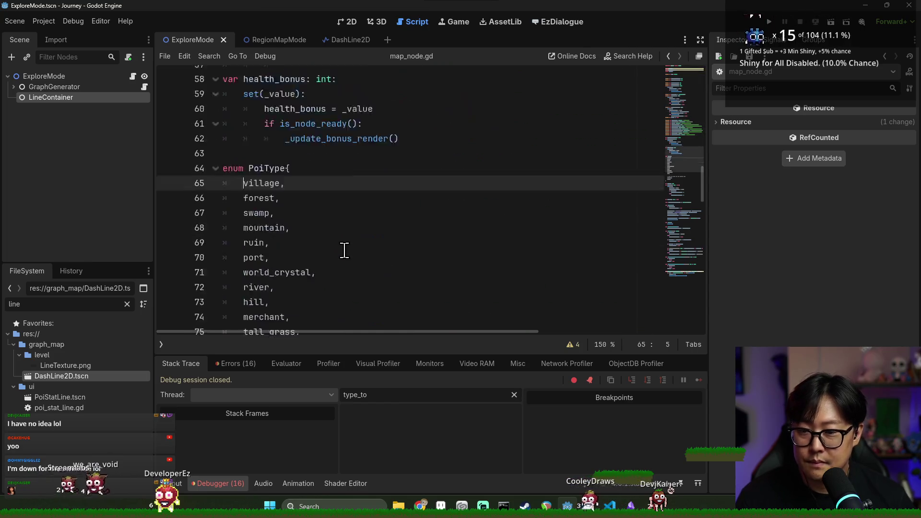
scroll(326, 225, down, 1)
- Review the camp, provision and health entries of the PoiType enum
click(313, 225)
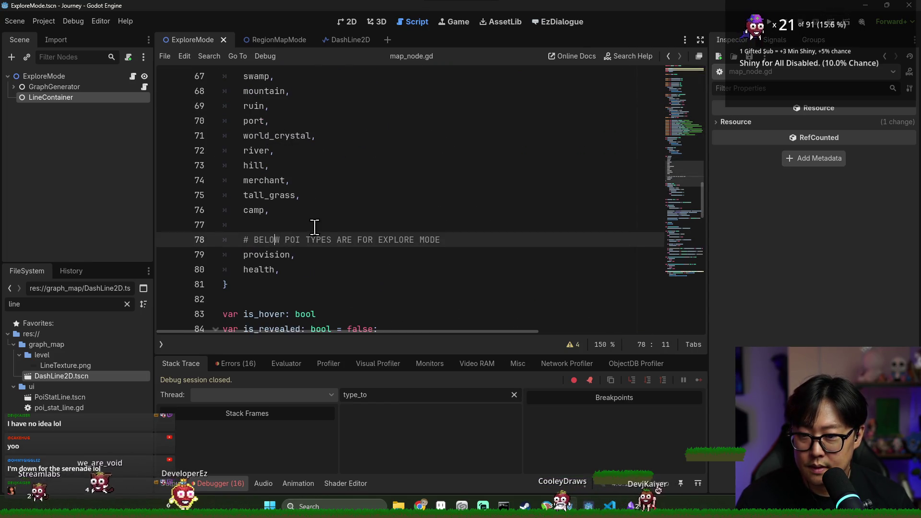
key(Down)
key(Down)
key(ctrl+shift+Right)
double_click(271, 270)
scroll(312, 264, up, 1)
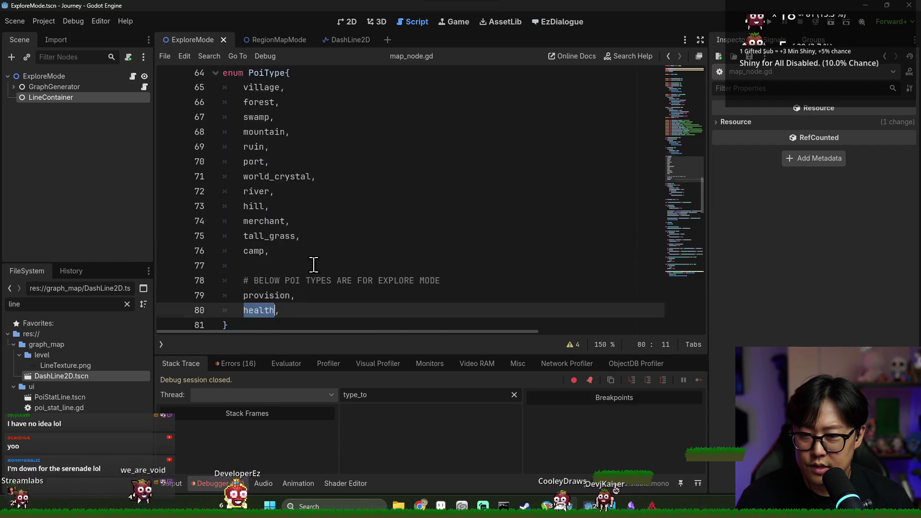
scroll(301, 257, down, 1)
scroll(284, 297, up, 1)
double_click(284, 298)
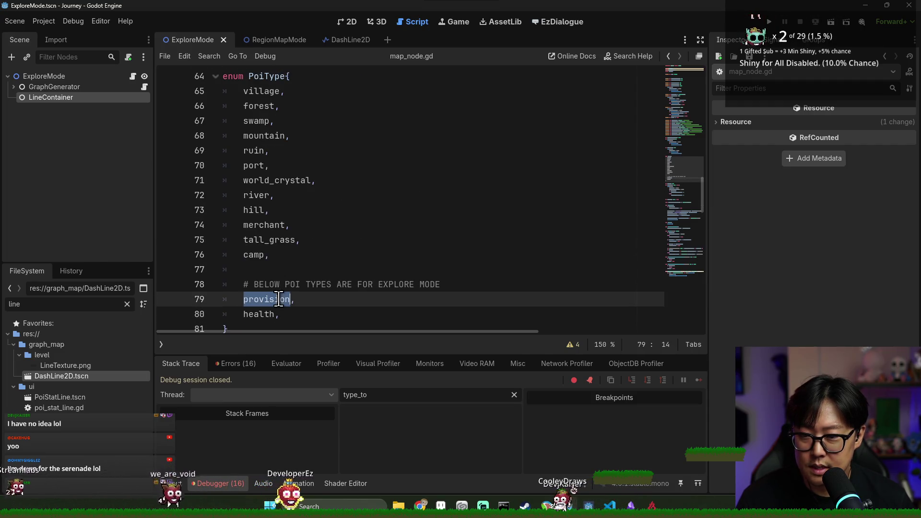
- Filter FileSystem for 'health', open HealthNode.tscn and save it
key(ctrl+a)
text(health)
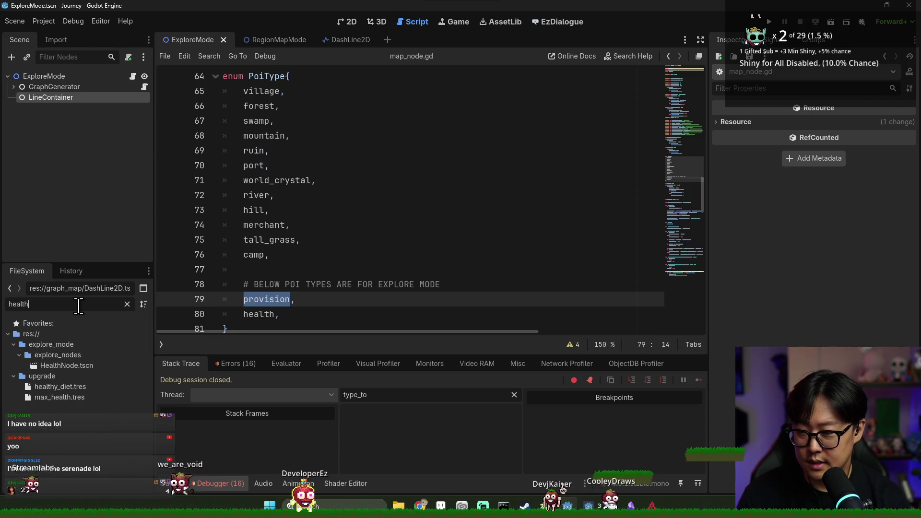
double_click(72, 365)
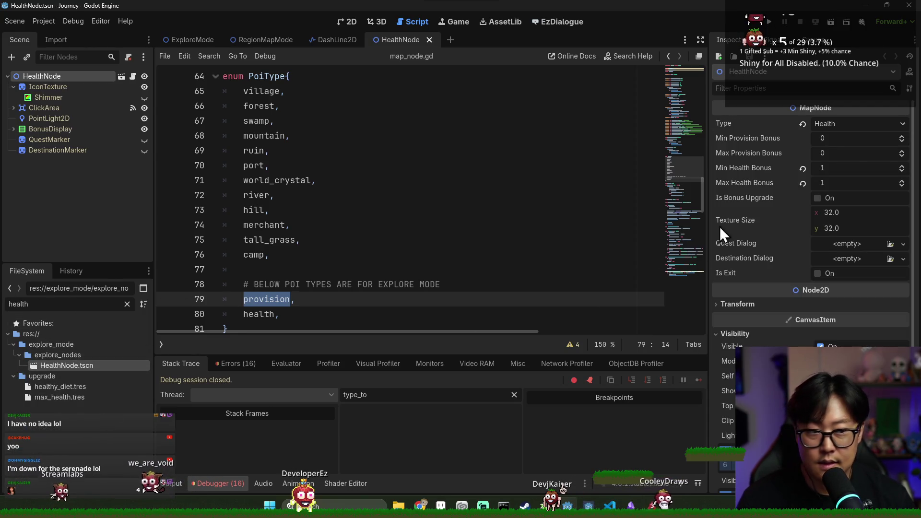
key(ctrl+s)
- Open ProvisionNode.tscn, change its Inspector Type from Health to Provision, and save
click(53, 304)
key(ctrl+a)
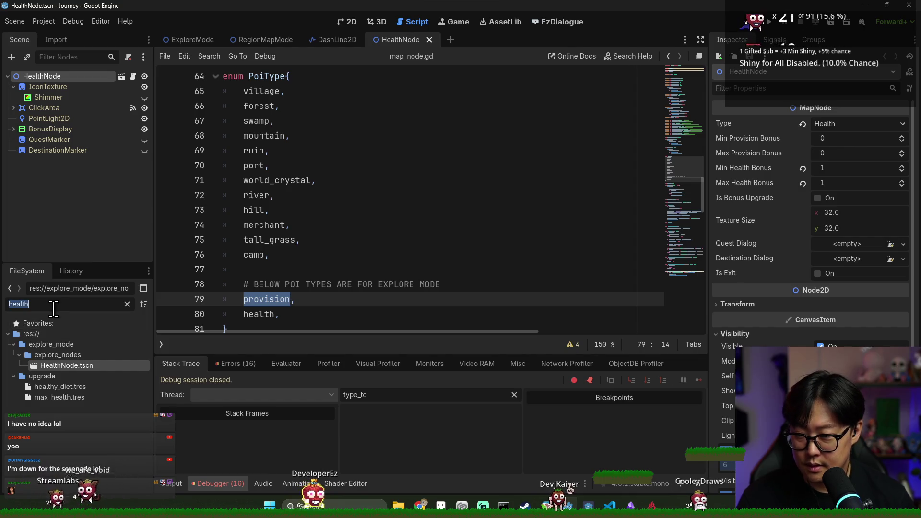
text(provision)
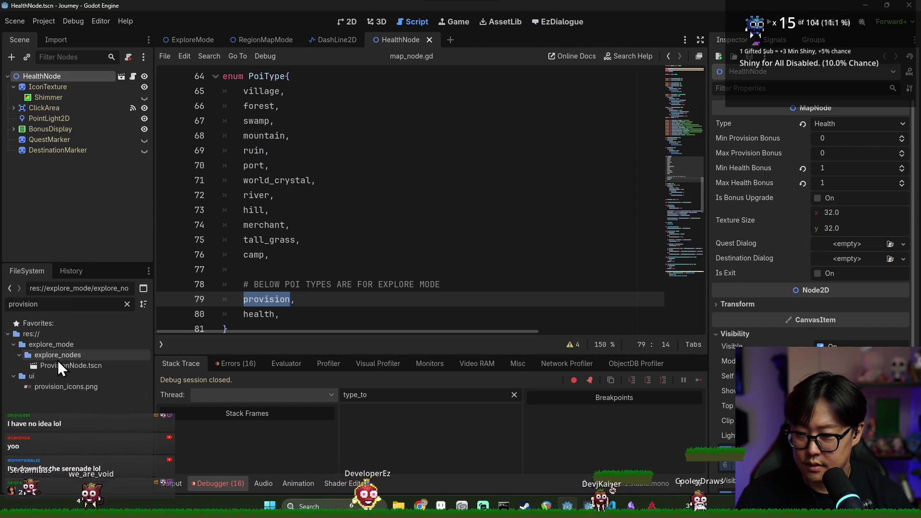
double_click(60, 365)
click(850, 124)
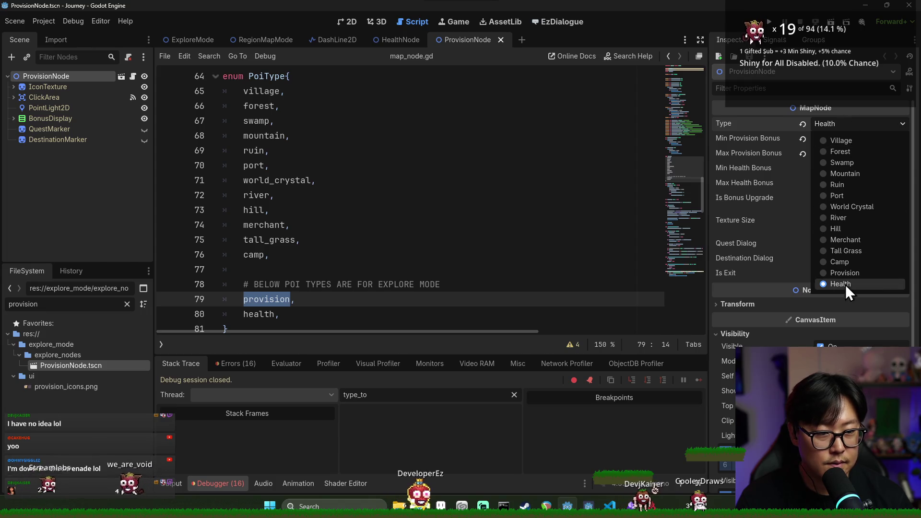
click(845, 271)
click(339, 185)
key(ctrl+s)
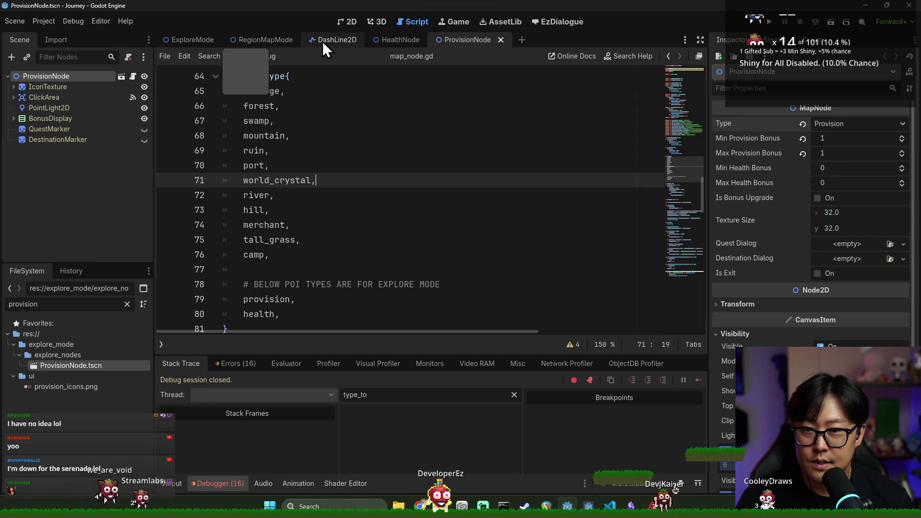
- Close the DashLine2D, HealthNode and ProvisionNode tabs and return to ExploreMode
click(335, 43)
click(366, 40)
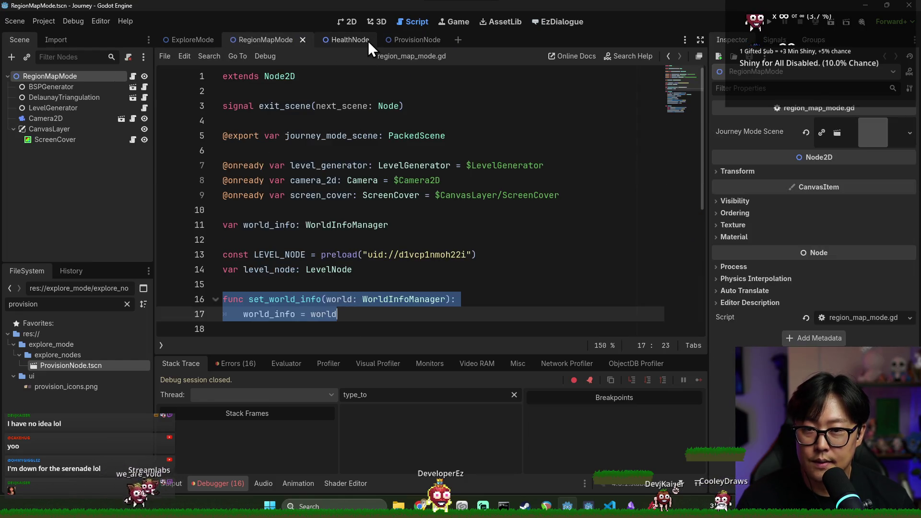
click(345, 41)
click(365, 40)
click(366, 42)
click(378, 40)
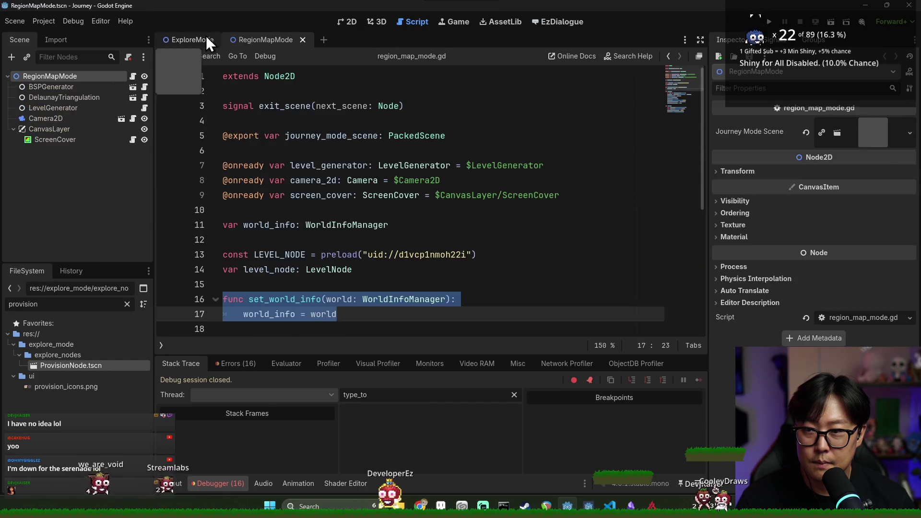
click(206, 38)
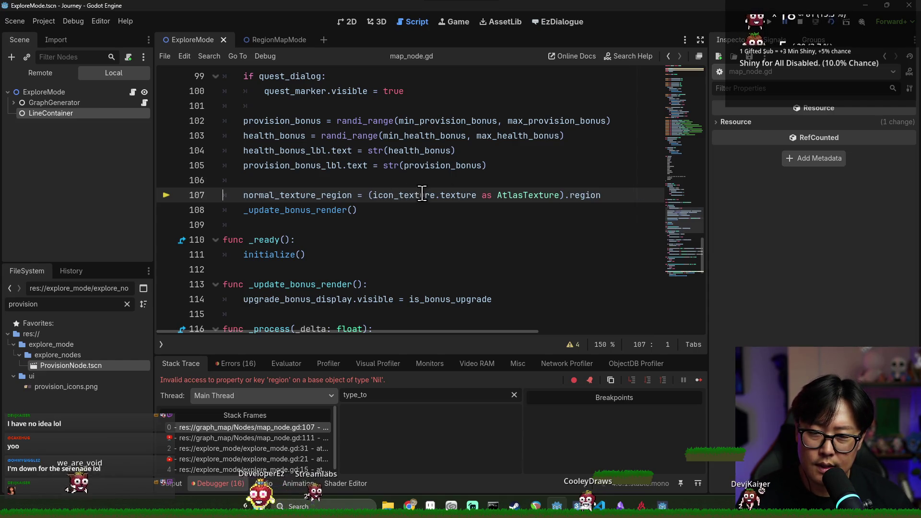
- Check normal_texture_region's value at the line-107 Nil 'region' error, then stop debugging
scroll(397, 202, up, 2)
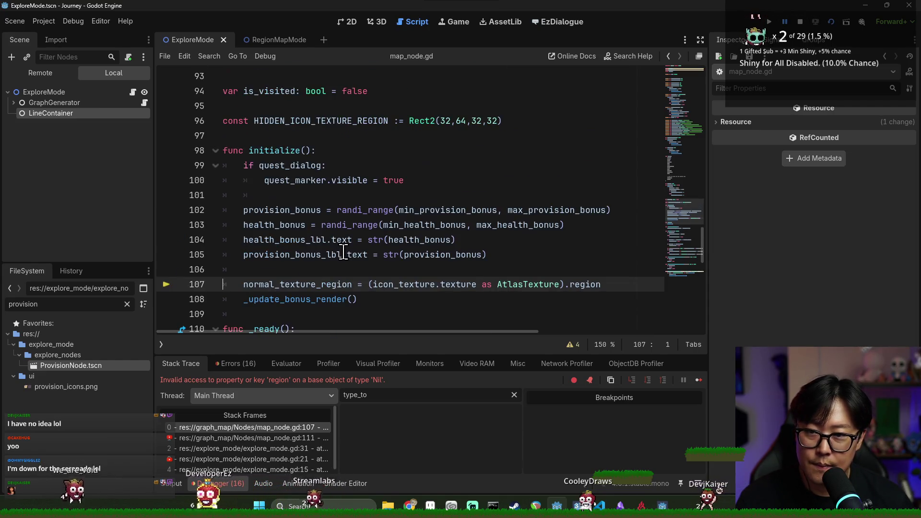
scroll(381, 275, up, 20)
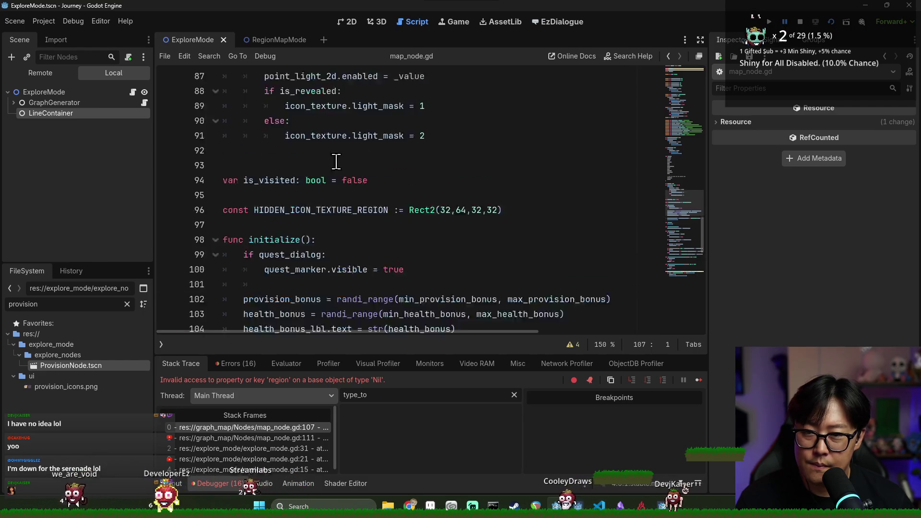
scroll(420, 238, up, 8)
scroll(408, 231, down, 20)
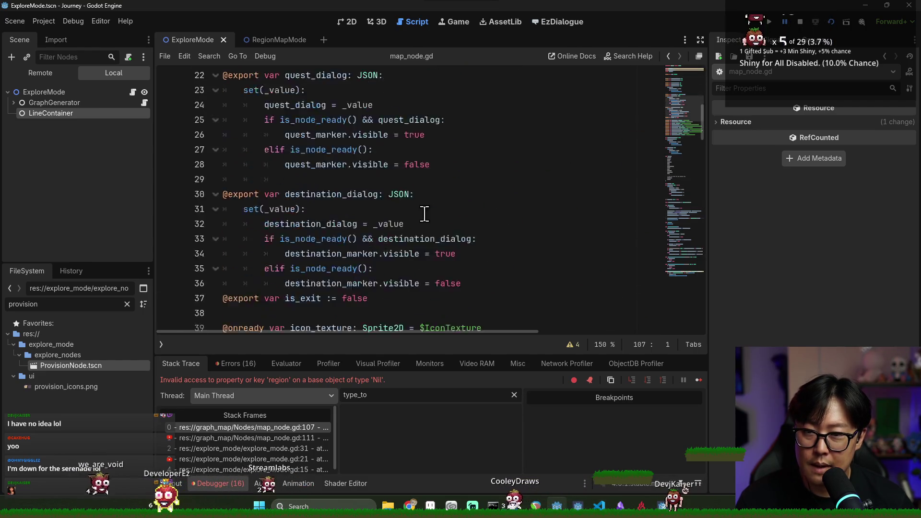
scroll(394, 238, down, 6)
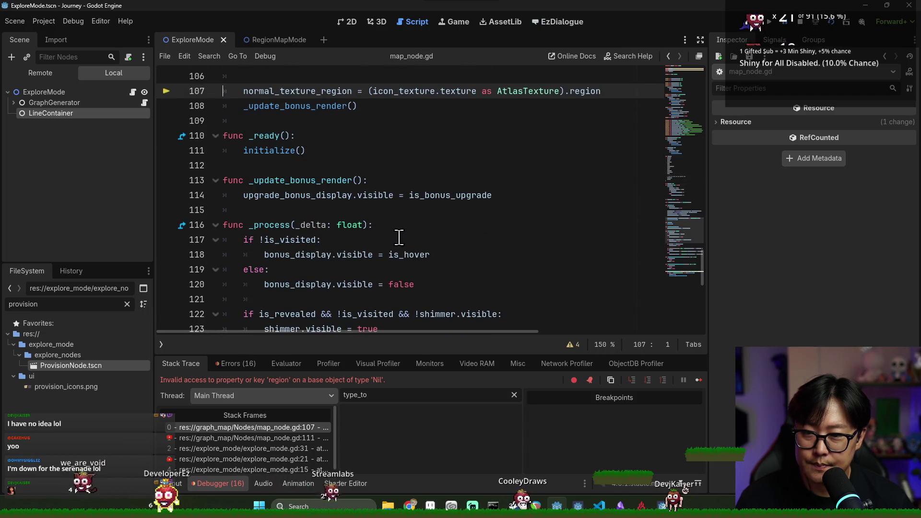
scroll(399, 237, up, 1)
mouse_move(254, 141)
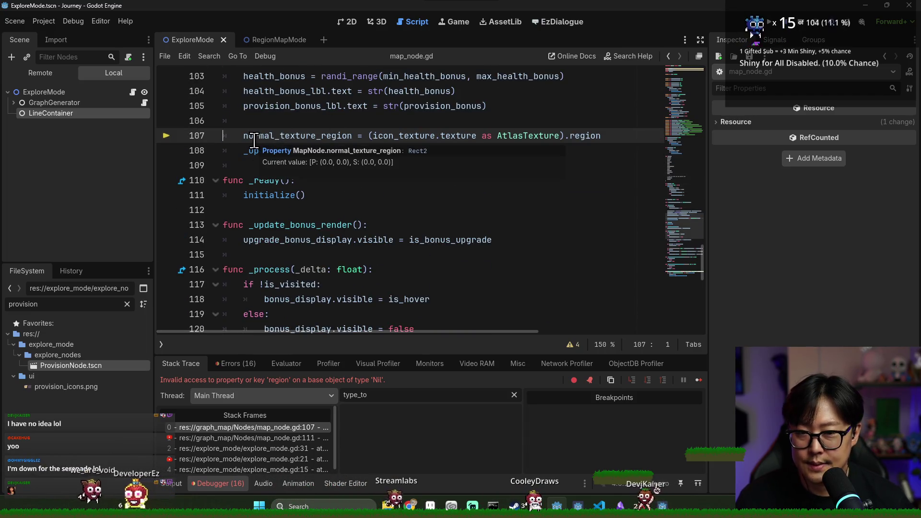
double_click(304, 137)
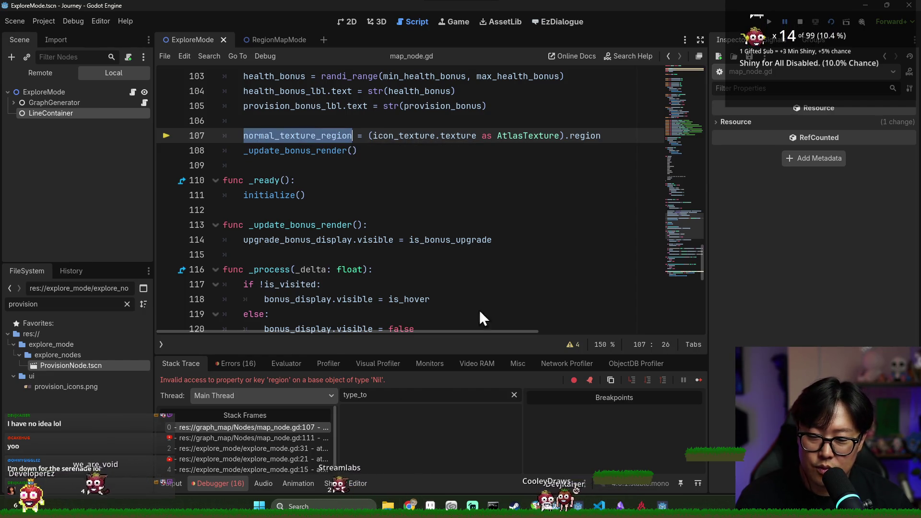
click(800, 22)
click(359, 151)
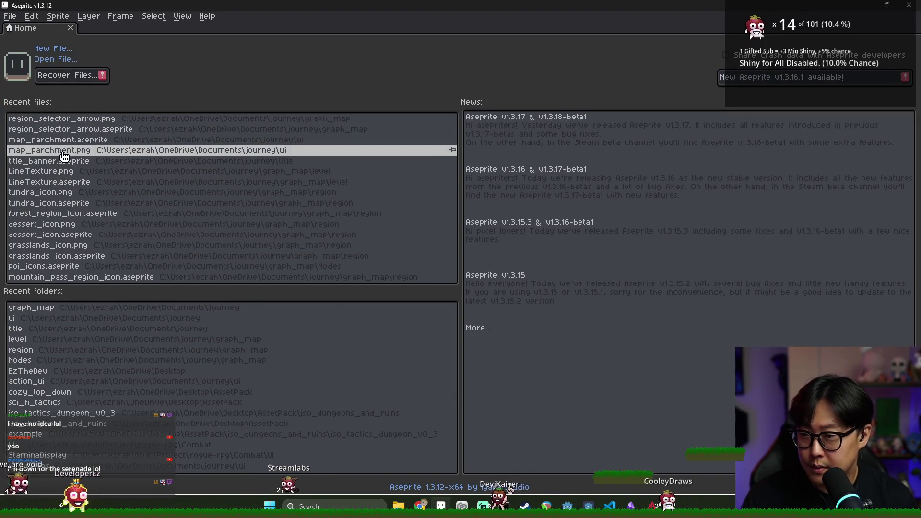
- Back out of New Sprite and use File > Open to browse the graph_map folder
click(13, 18)
click(19, 29)
key(Escape)
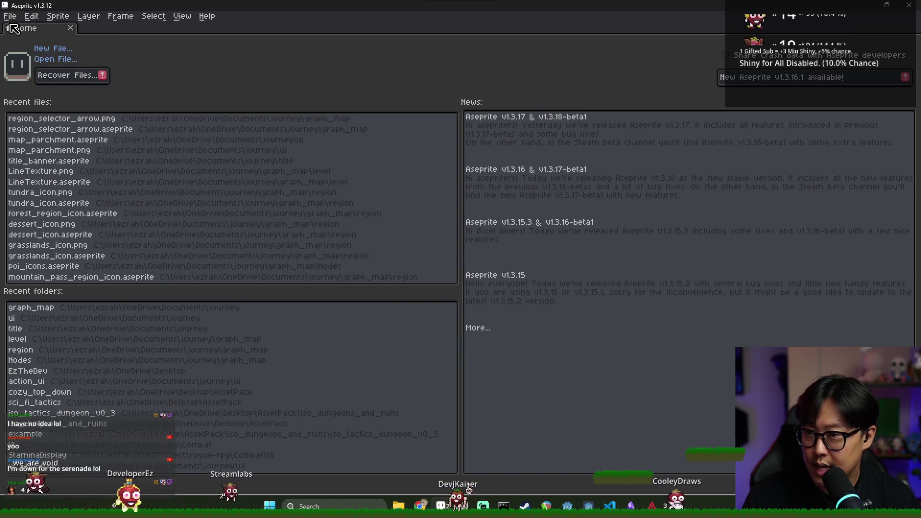
click(10, 15)
click(23, 40)
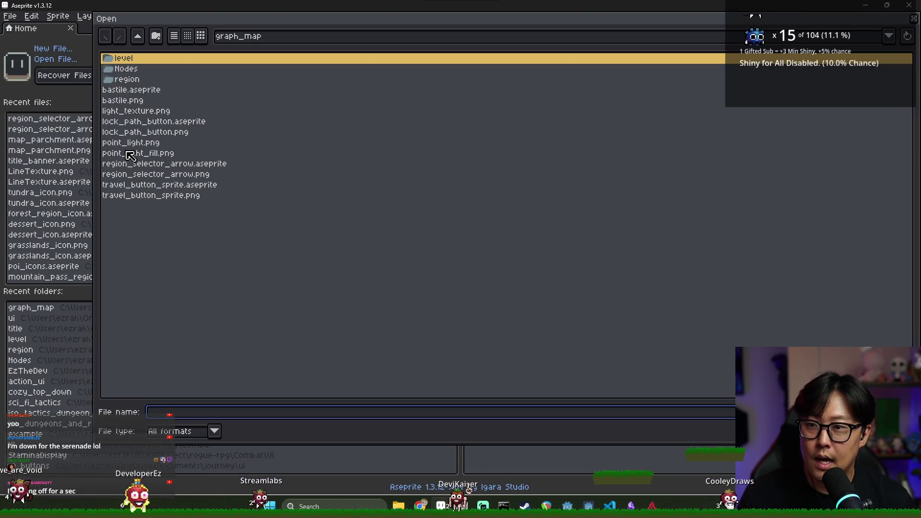